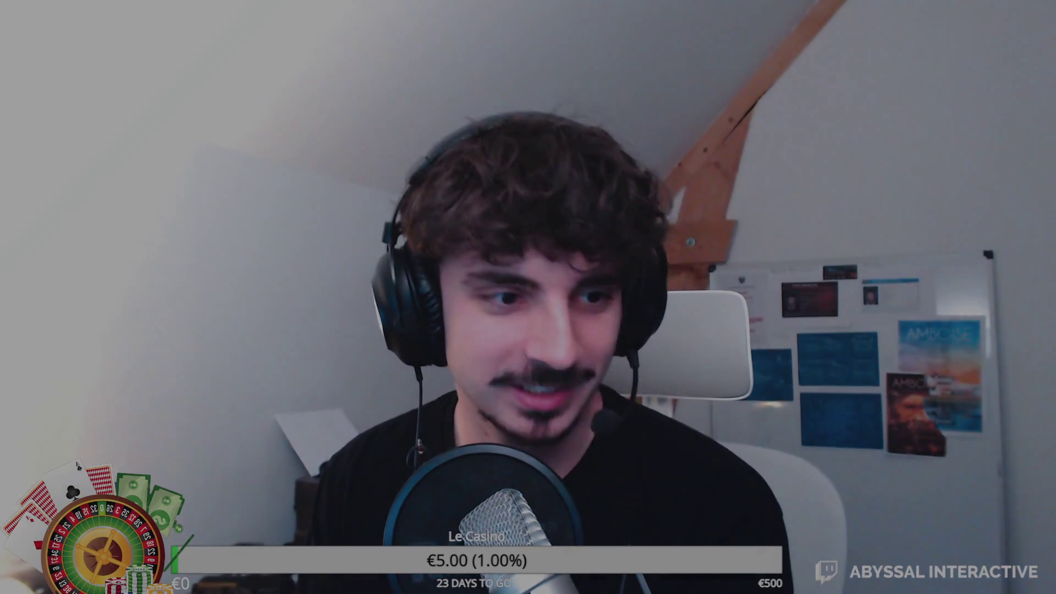
Walk the character along the tram to its front door and step aboard.
key(w)
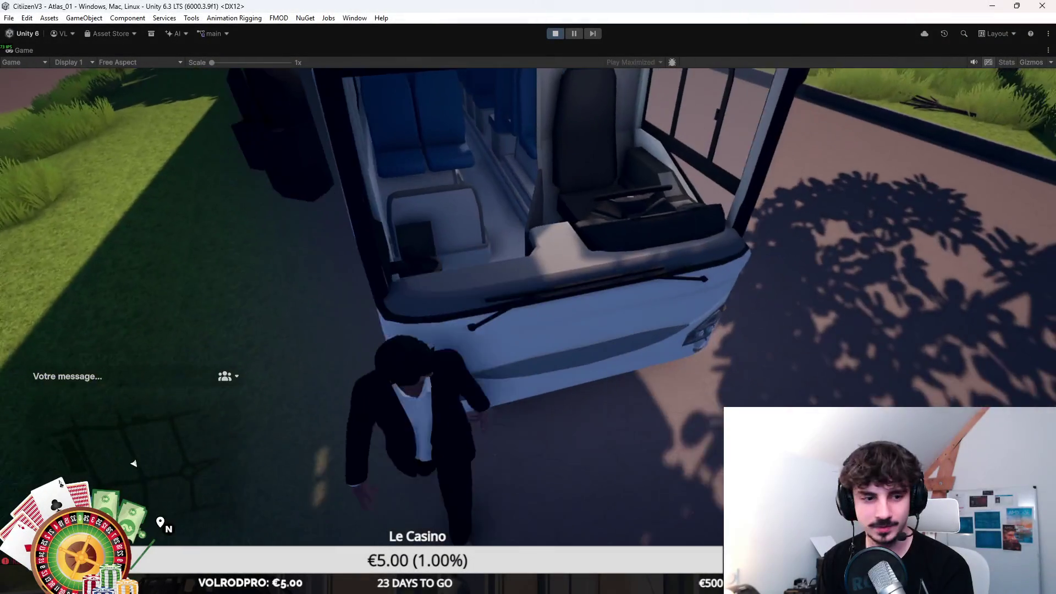
key(w)
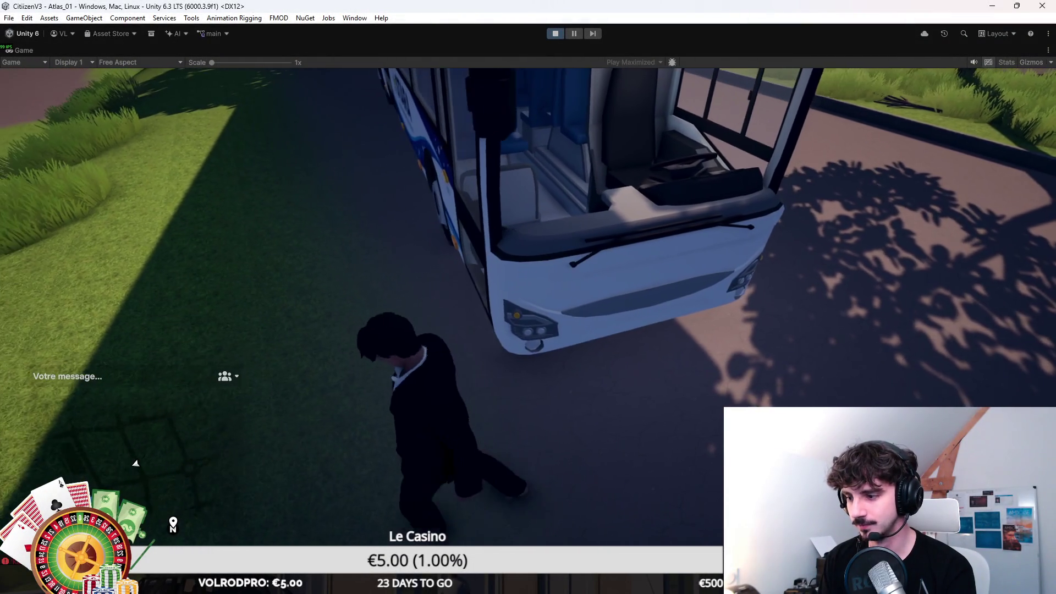
key(w)
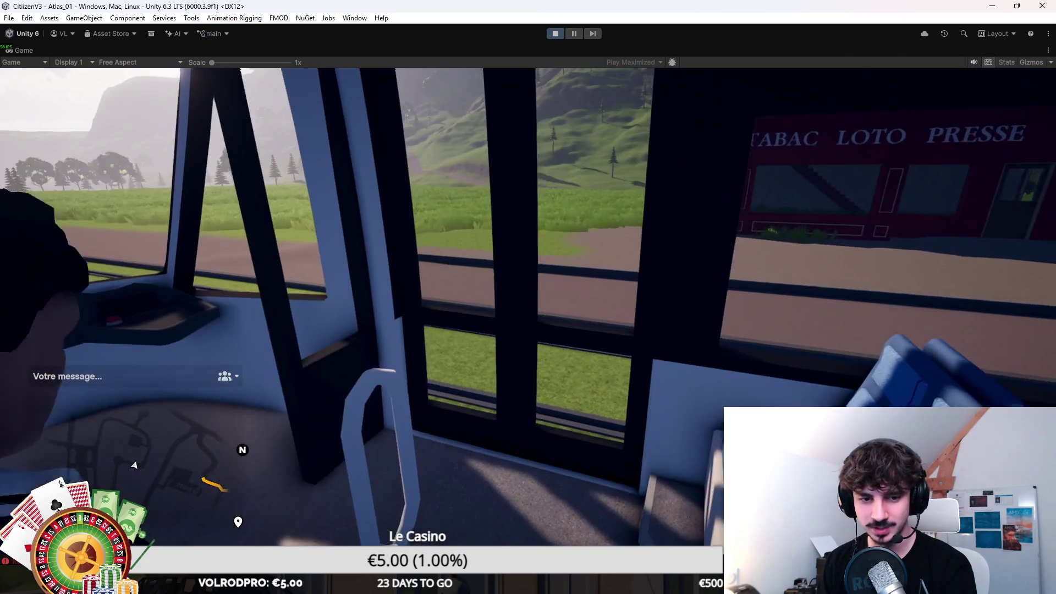
Drive the tram from the first-person cab view, cycling through the dashboard, outside and chase cameras.
key(e)
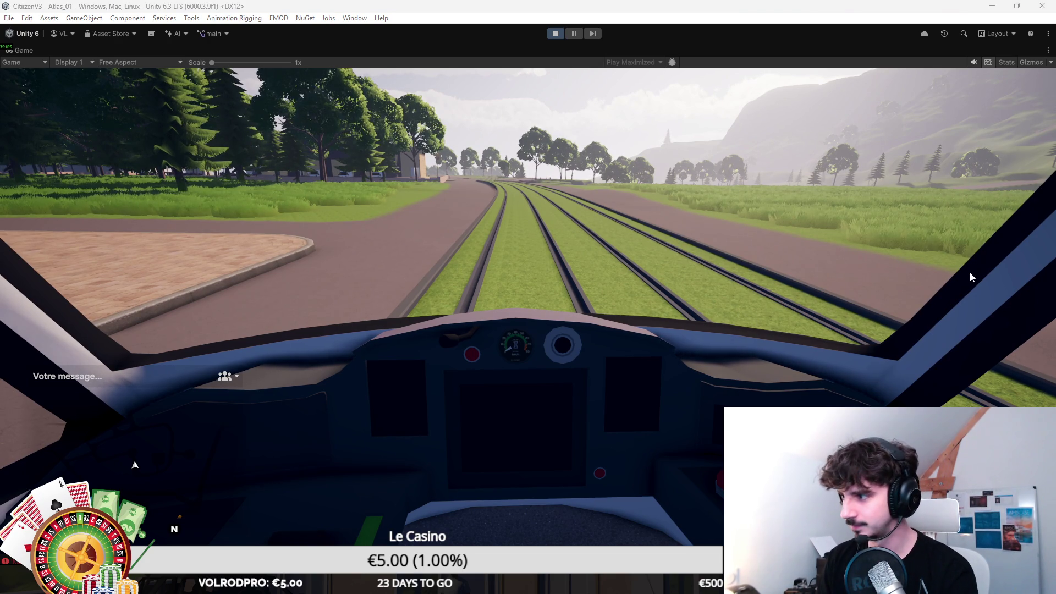
key(c)
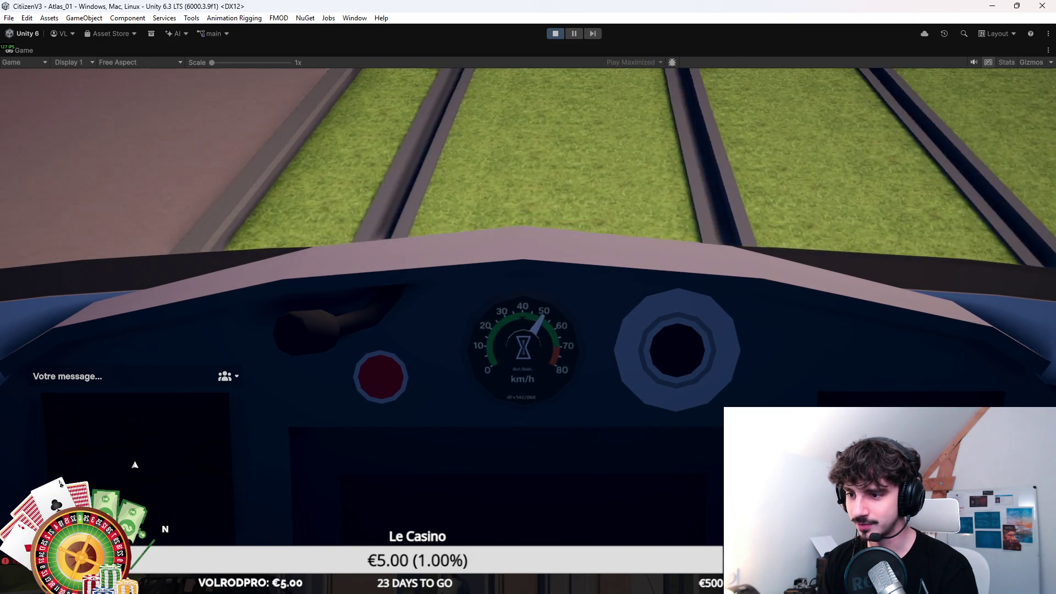
key(c)
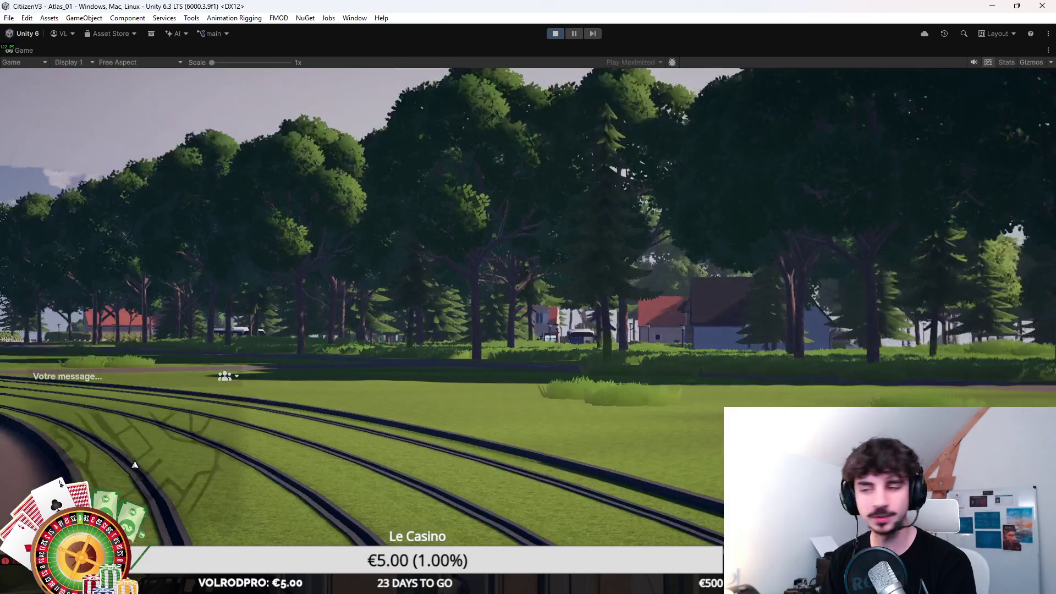
key(c)
key(c)
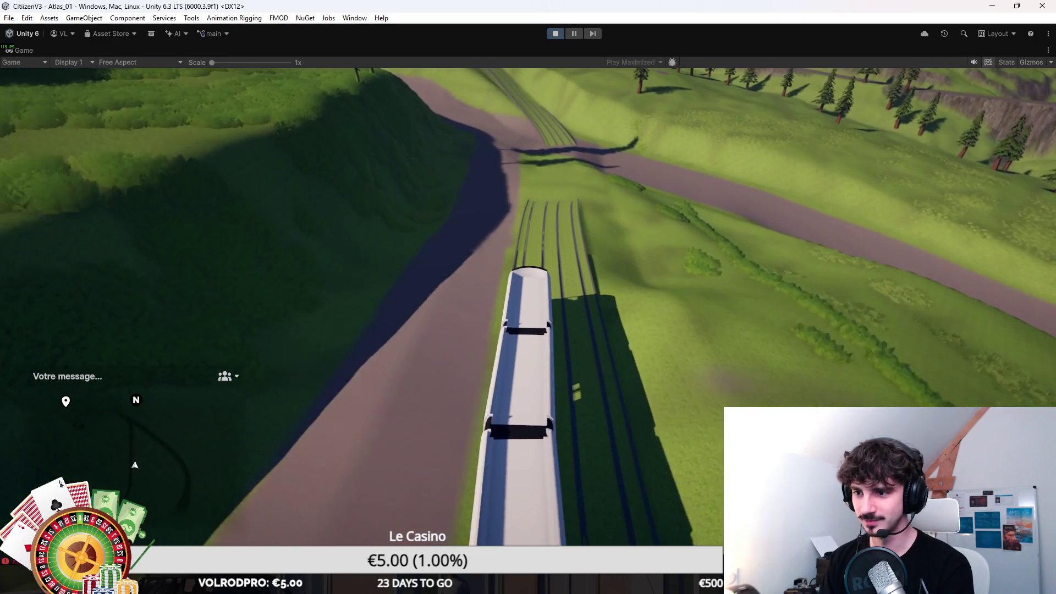
key(c)
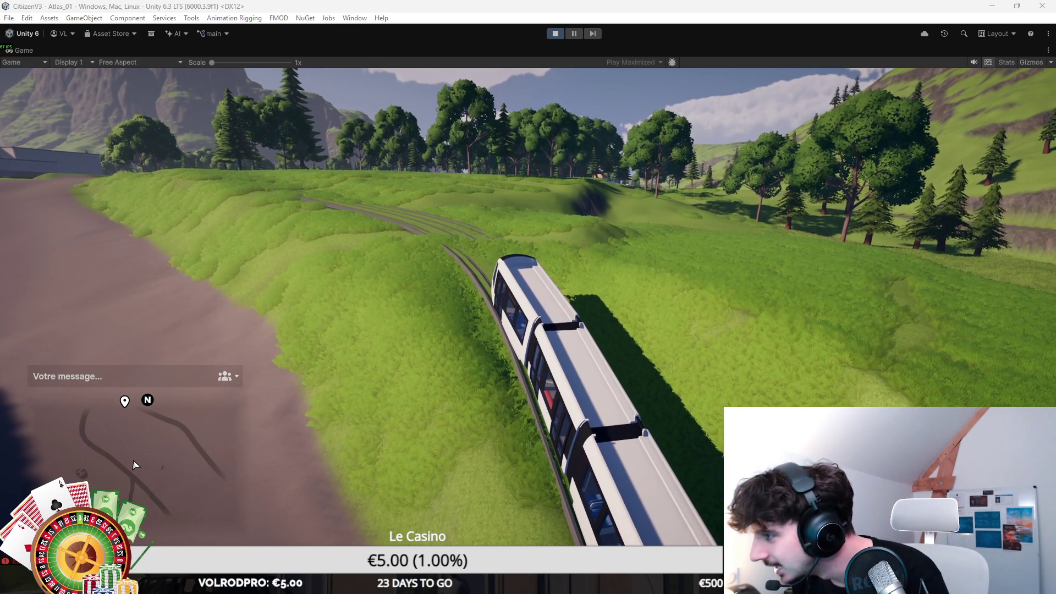
Compute 15 × 3,6 in the 'calculatrice' app to get 54.
key(super)
text(calculatrice)
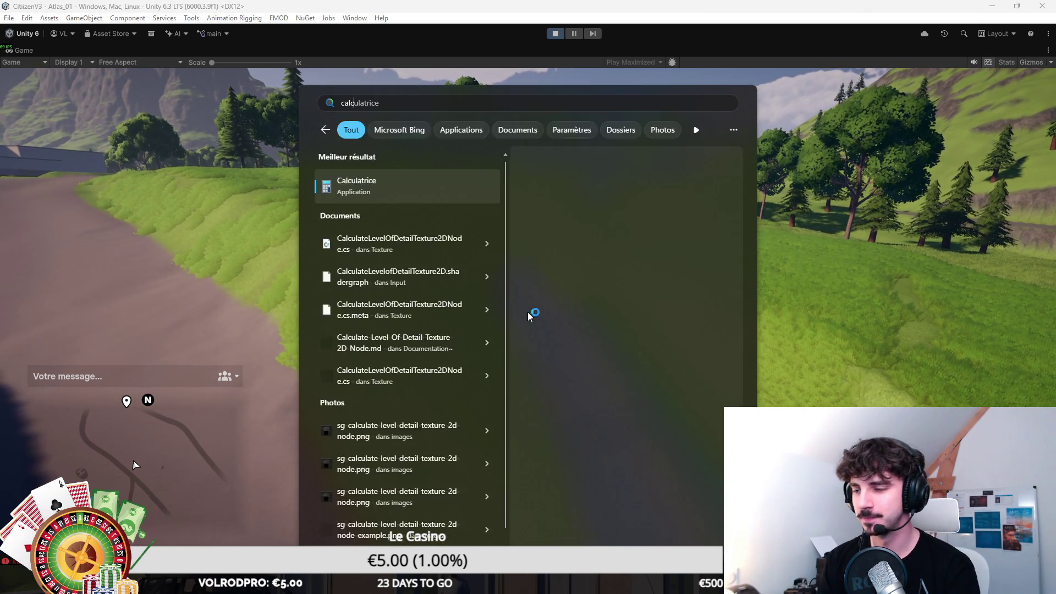
key(Return)
text(15 × 3,6)
key(Return)
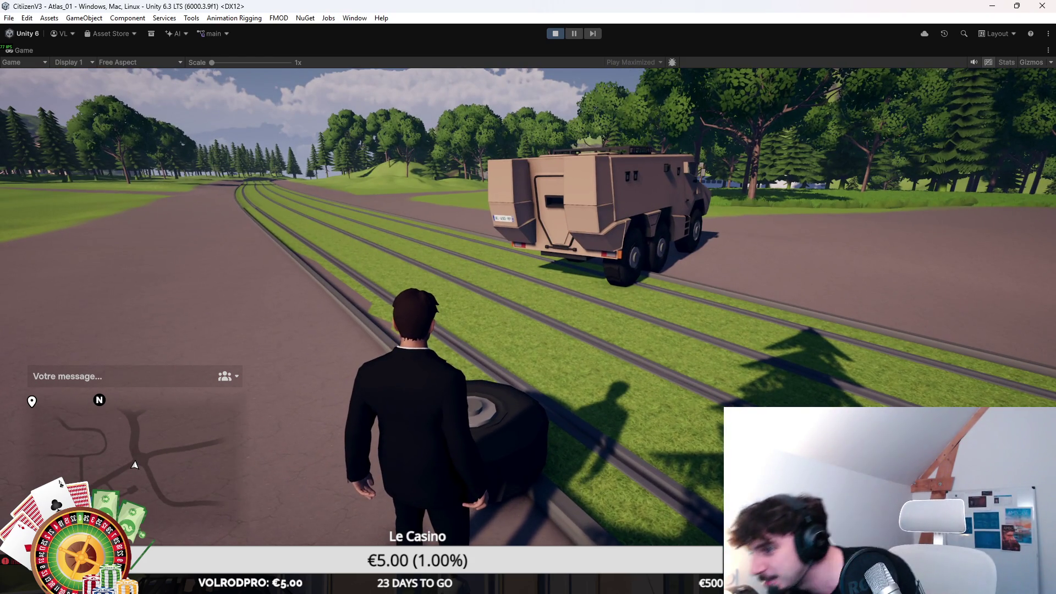
Run the character up beside the armoured truck and switch to a high view over it.
key(w)
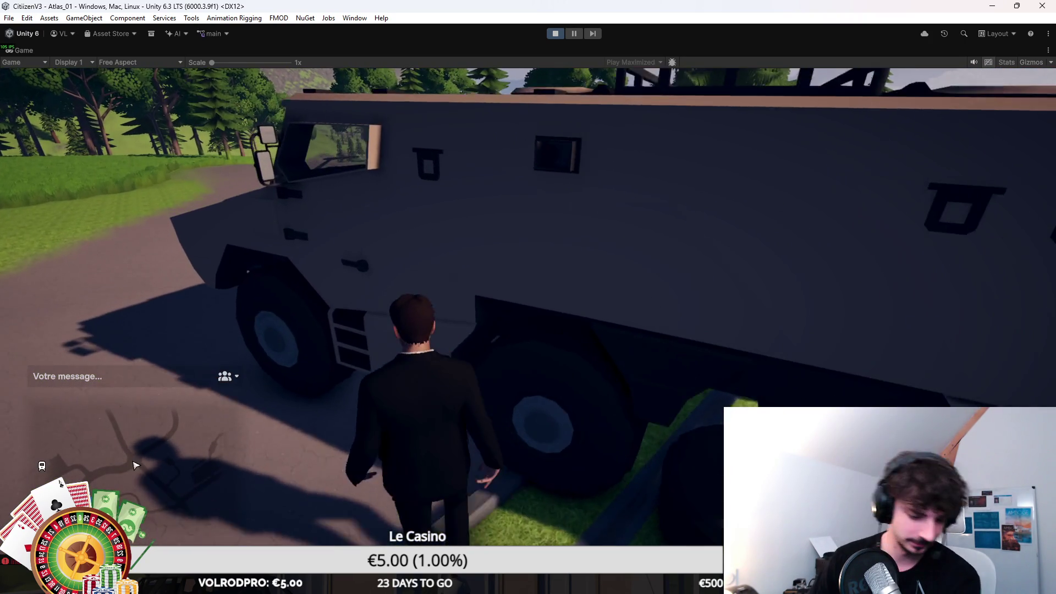
key(f)
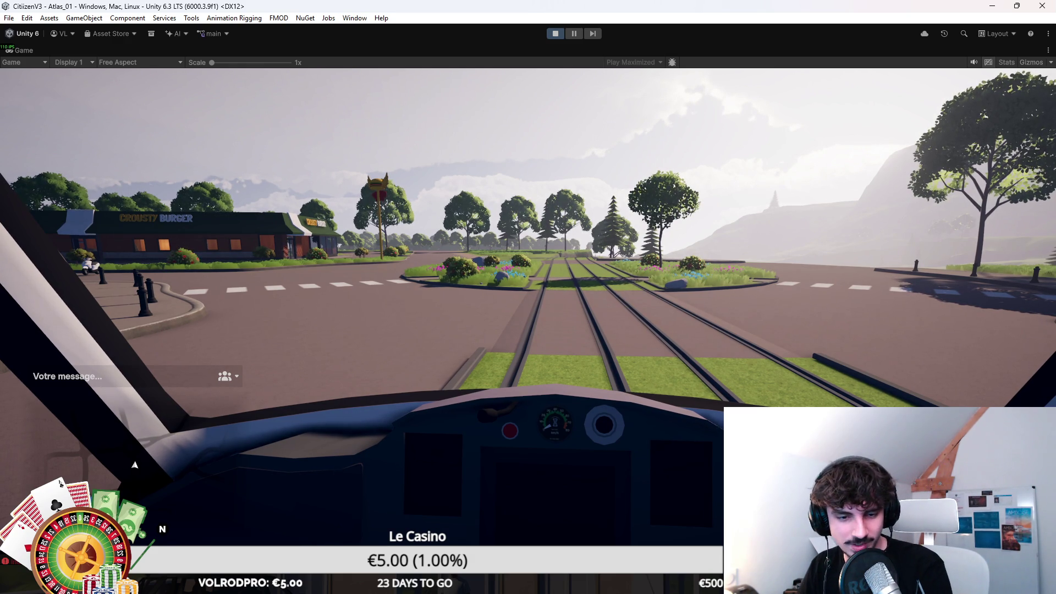
Switch to an outside camera view of the tram travelling through the countryside.
key(c)
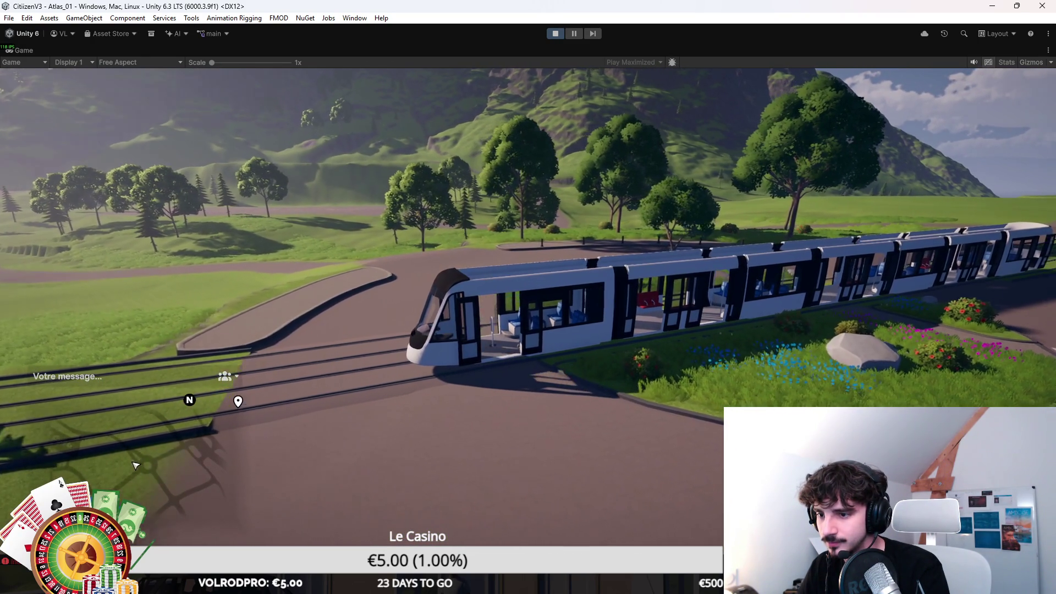
Go to first-person view and move up through the tram to the driver's dashboard.
key(v)
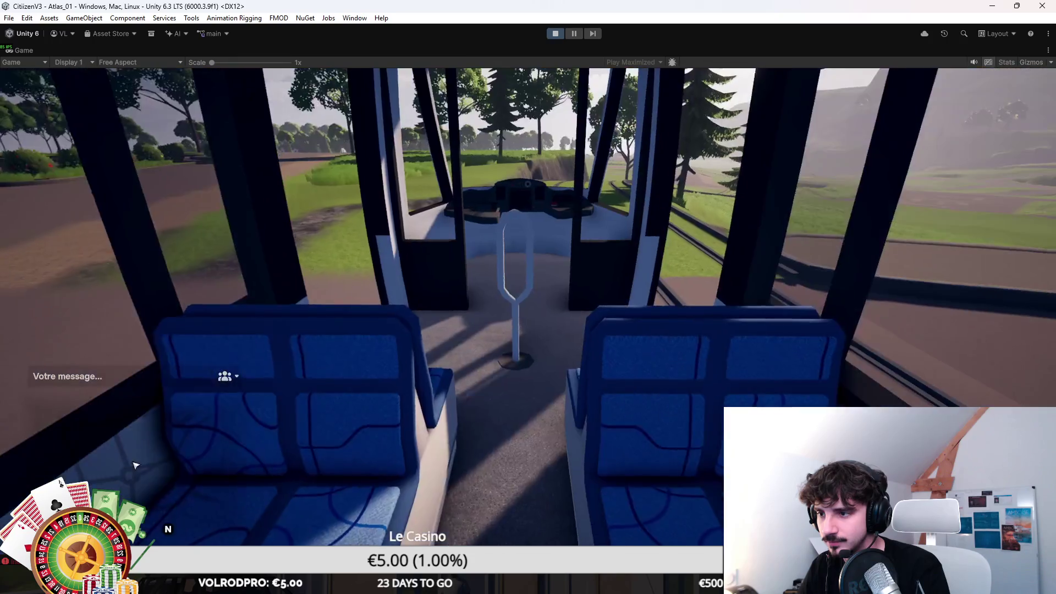
key(w)
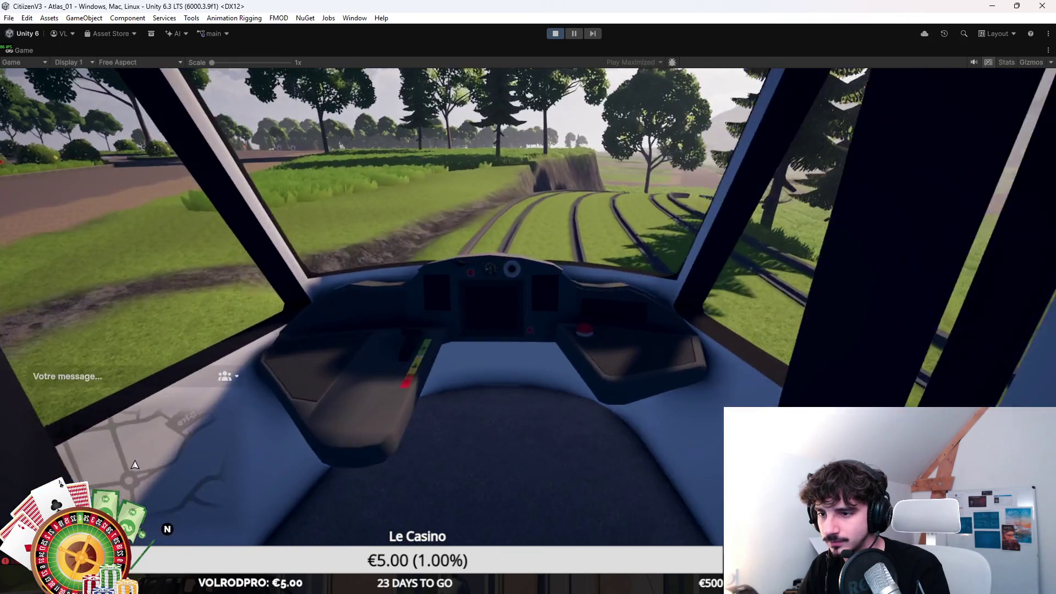
key(w)
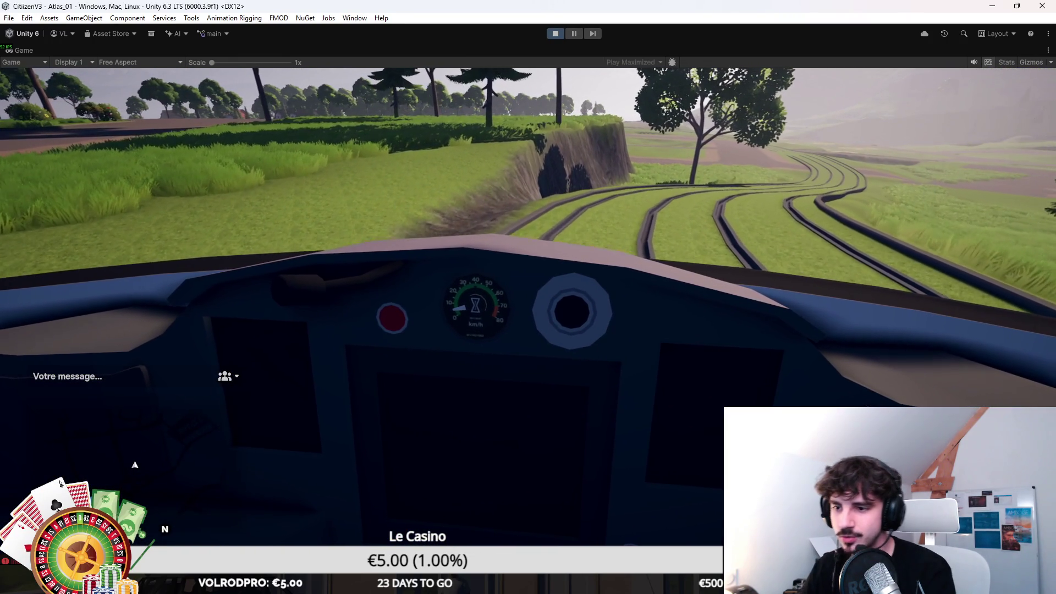
key(s)
key(s)
key(w)
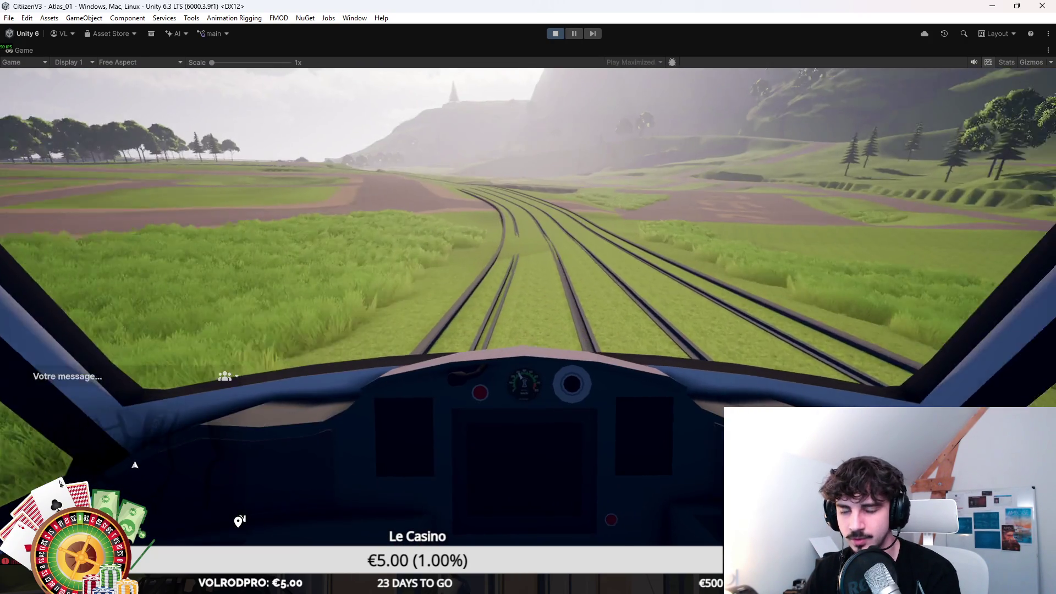
Look around the cab and down the tram's length, then exit Play mode with Ctrl+P.
key(s)
key(w)
key(w)
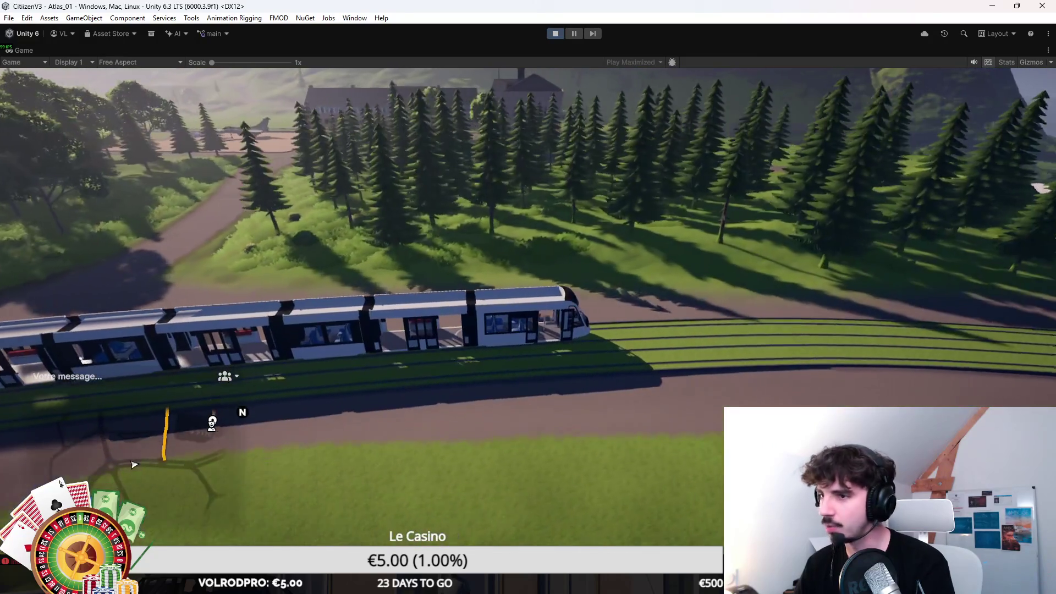
key(ctrl+p)
key(alt+Tab)
Search Train.cs for 'speed' and step back to the maxSpeed match.
key(ctrl+f)
text(speed)
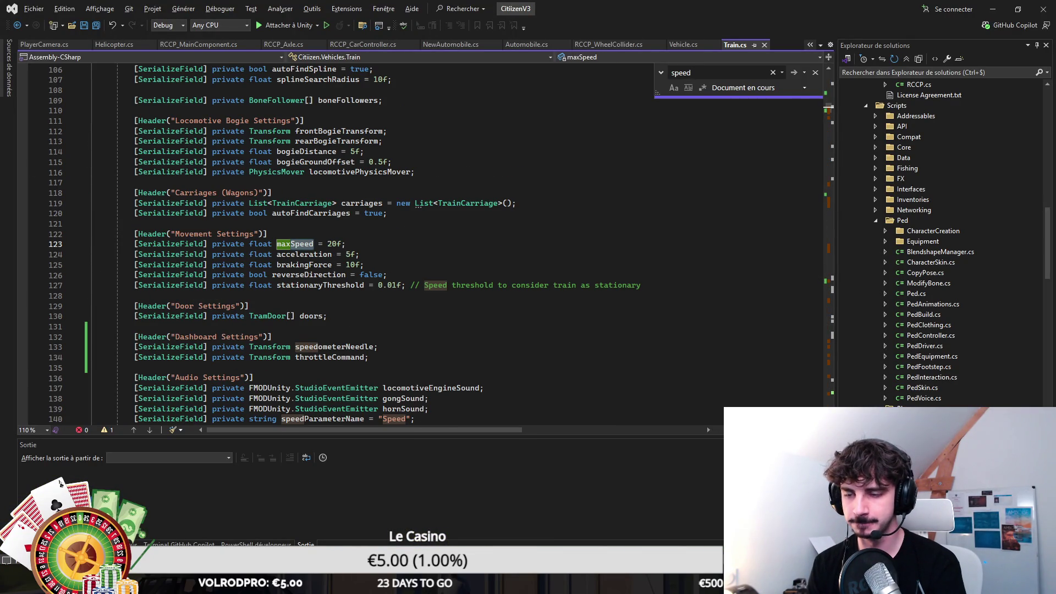
key(Return)
key(Return)
key(Return)
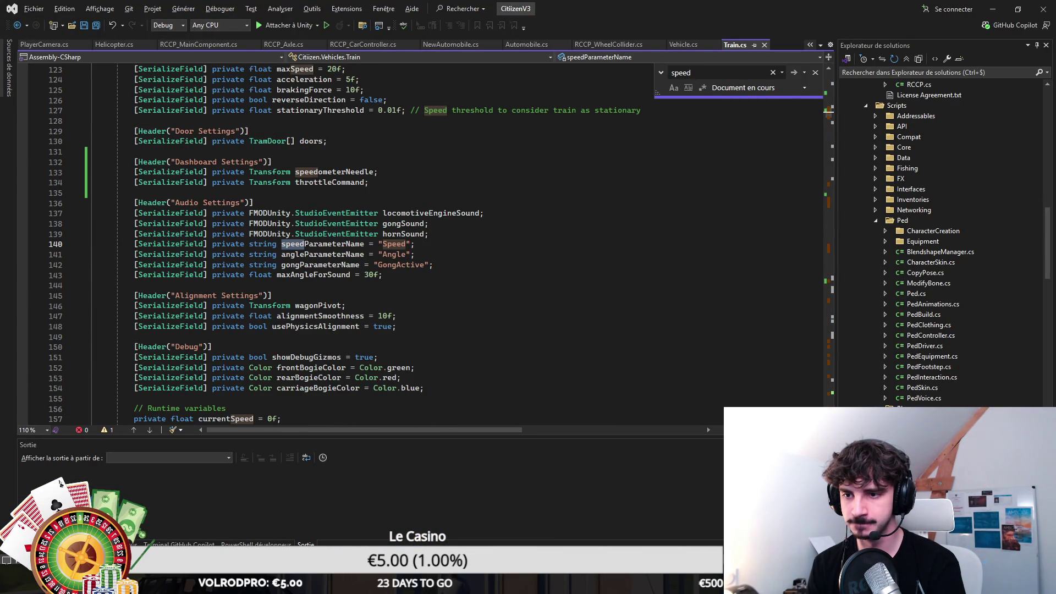
key(shift+Return)
key(shift+Return)
key(shift+Return)
Search for '=current' to step through the currentSpeed assignments.
text(=)
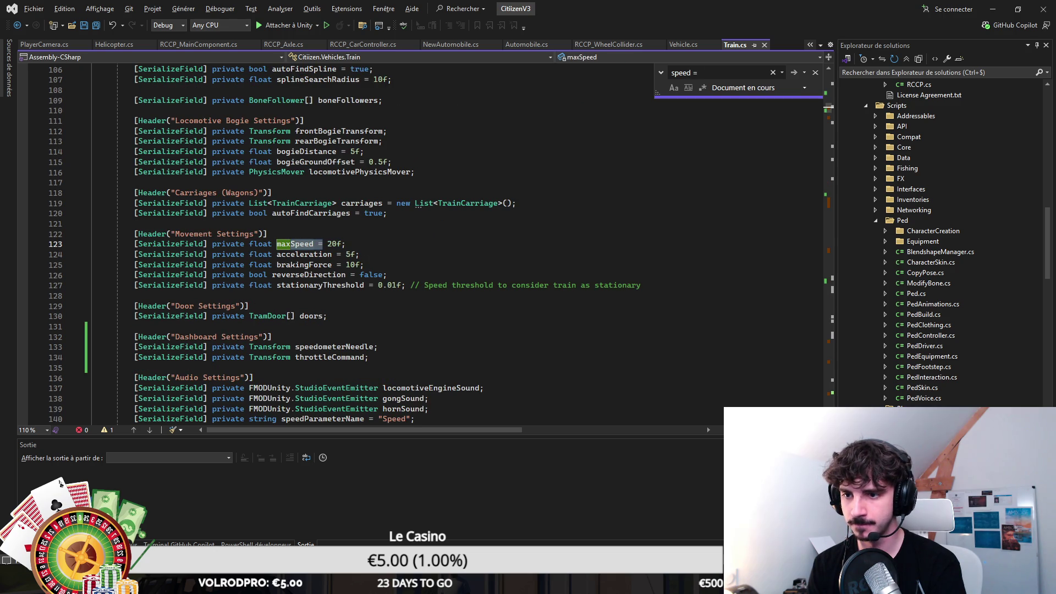
text(currentS)
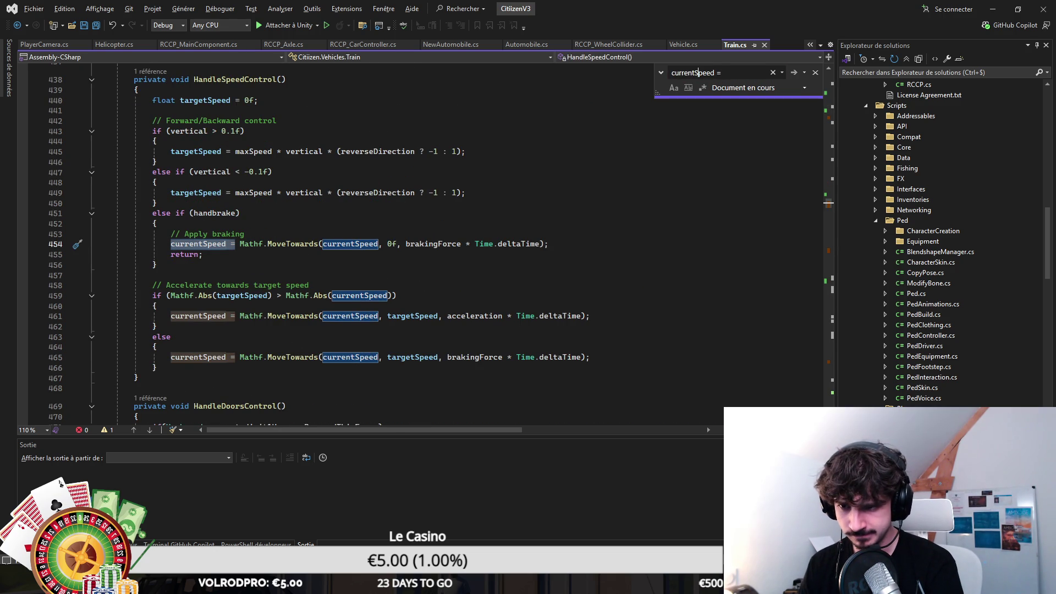
key(Return)
key(Return)
scroll(632, 308, down, 5)
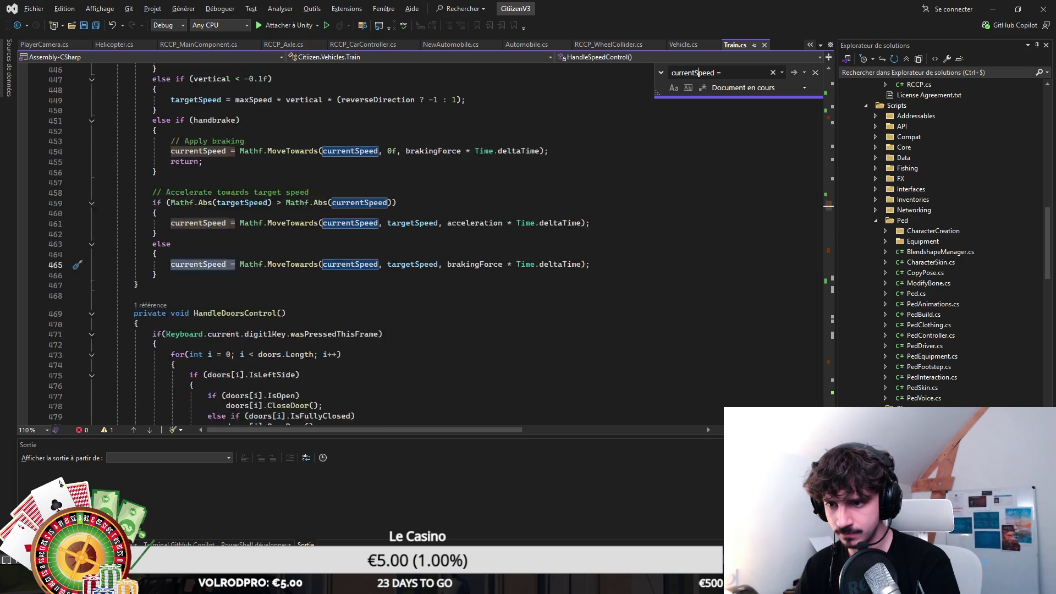
scroll(708, 214, down, 15)
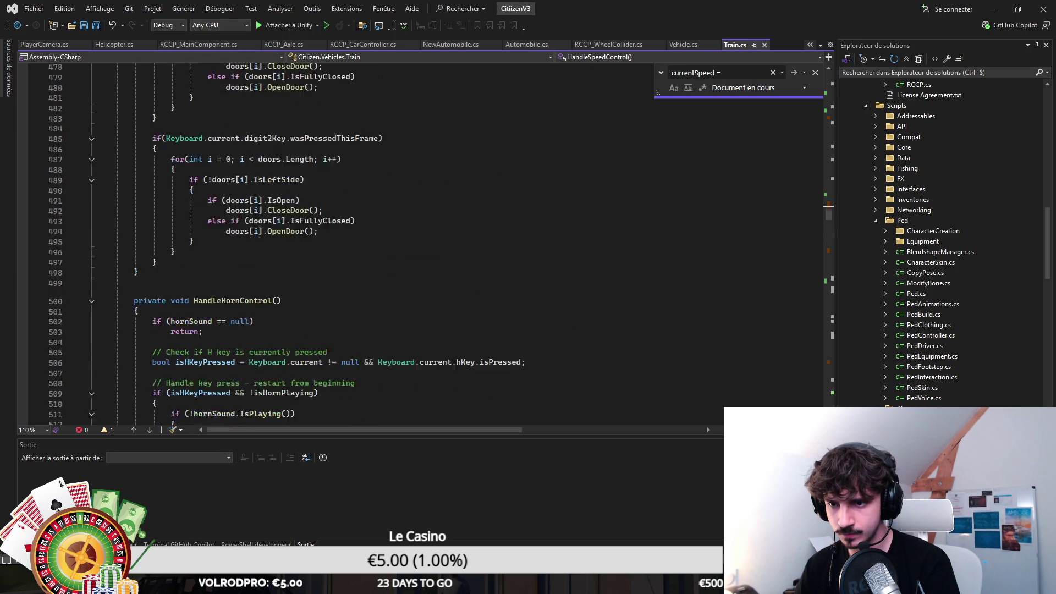
key(Escape)
Read the horn-handling code around lines 516–518, then return to Unity.
click(701, 219)
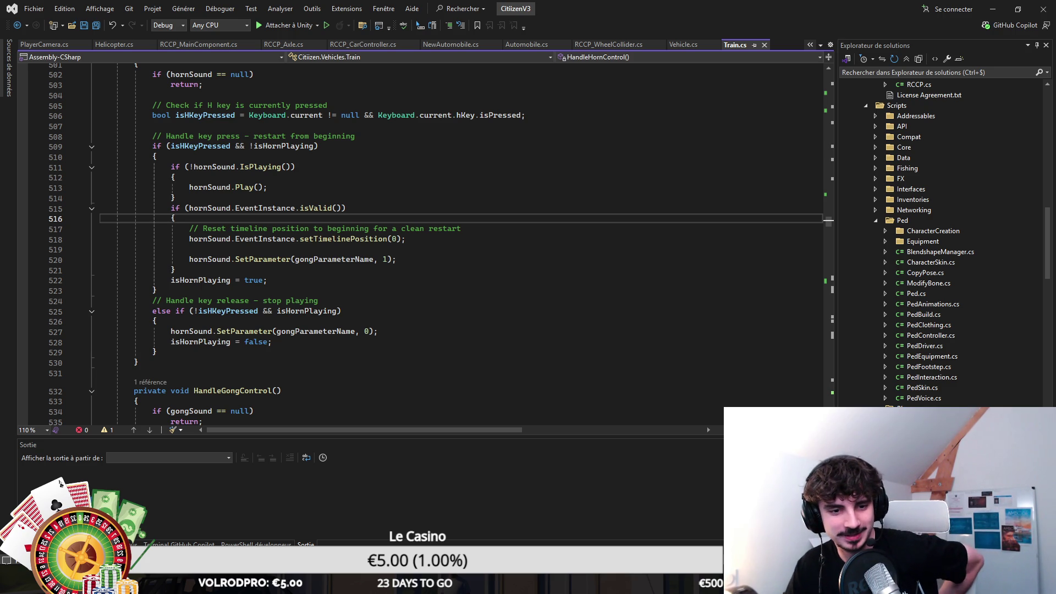
click(627, 238)
scroll(627, 238, up, 20)
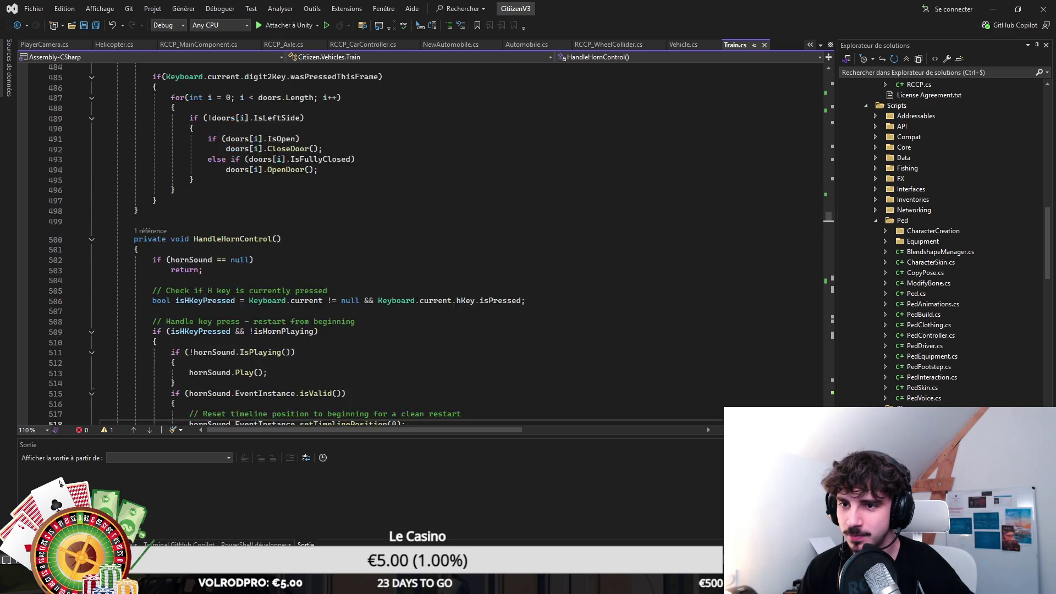
scroll(418, 242, down, 15)
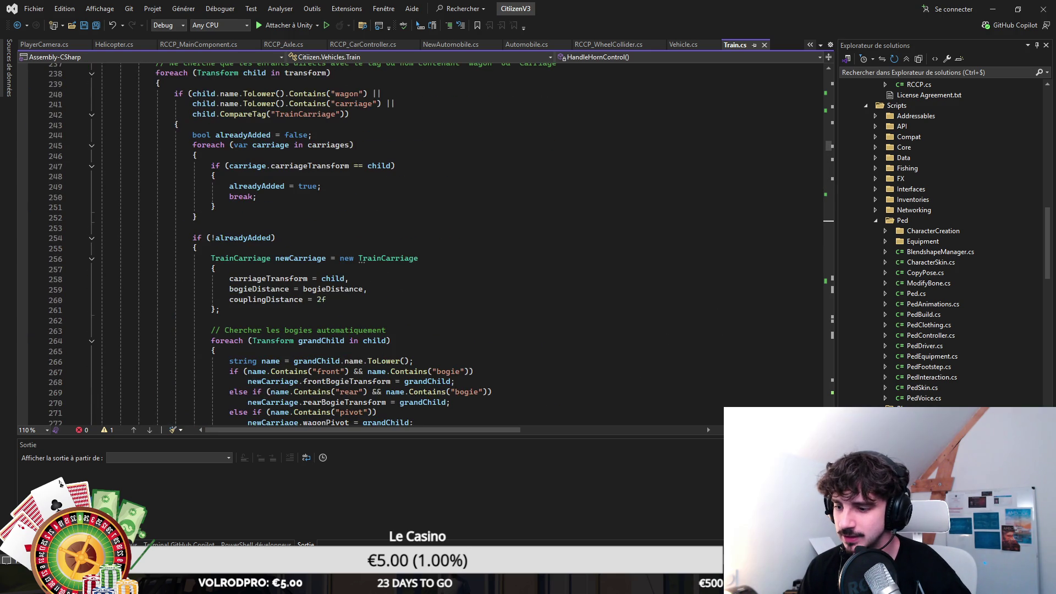
key(alt+Tab)
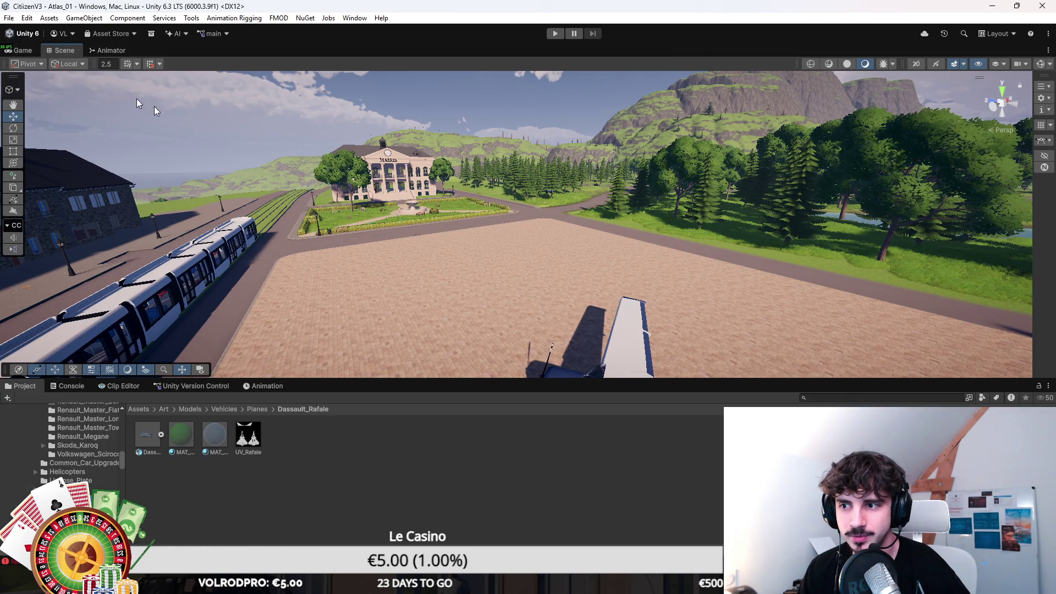
Hide the CC overlay and fly the Scene camera from the tram square to the grassy tracks.
drag(385, 231, 446, 274)
click(361, 231)
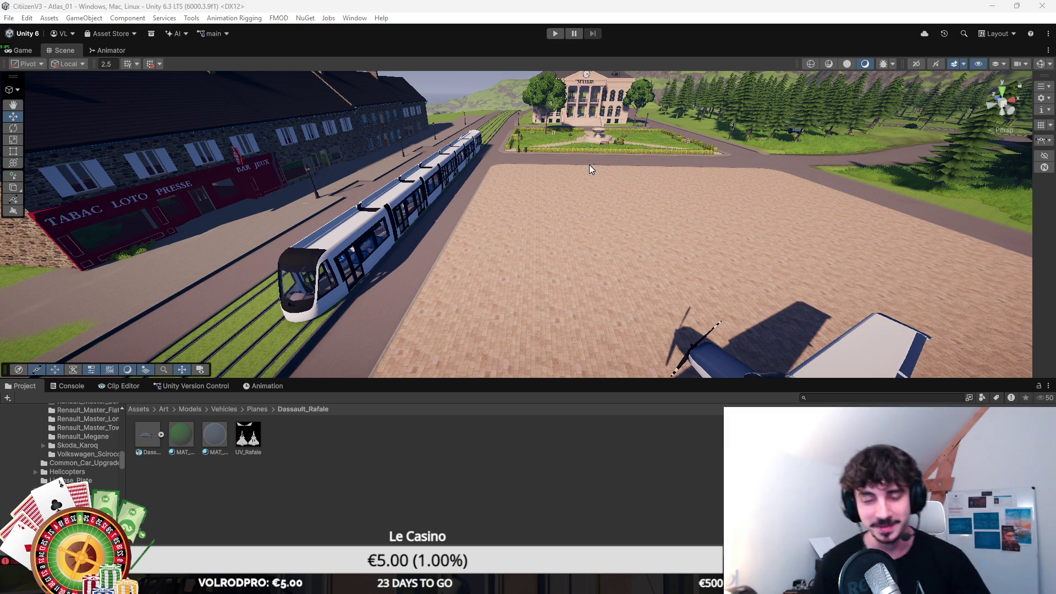
mouse_move(590, 165)
mouse_down()
mouse_move(308, 212)
mouse_move(382, 266)
mouse_move(251, 279)
mouse_move(142, 269)
mouse_move(242, 254)
mouse_up()
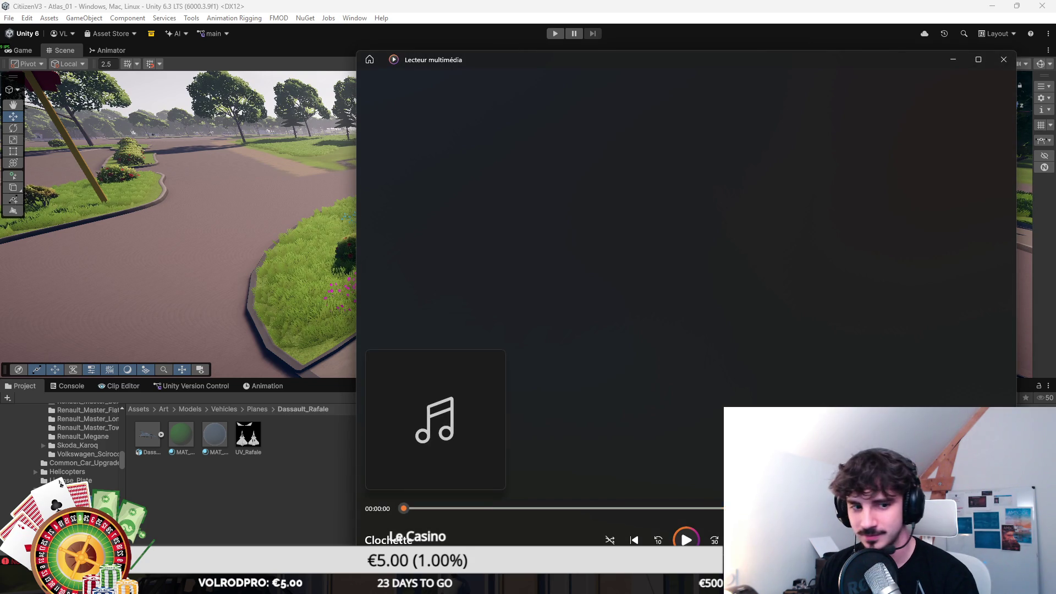
Close the media player, then select and frame the Gendarmerie helicopter in the Scene.
click(1004, 60)
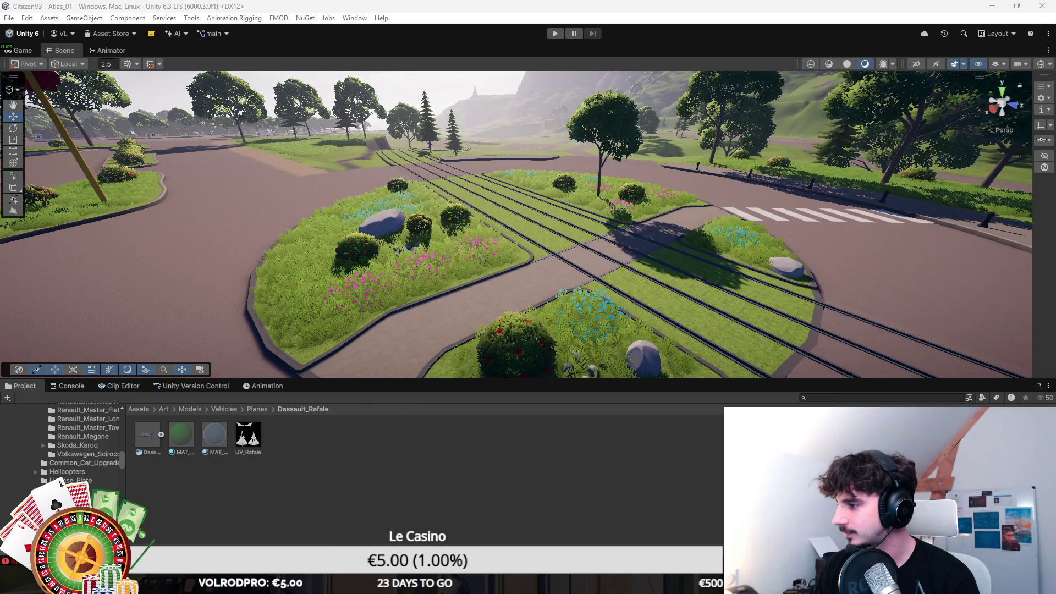
mouse_move(663, 155)
mouse_down()
mouse_move(674, 181)
mouse_move(730, 190)
mouse_move(632, 198)
mouse_move(676, 189)
mouse_up()
click(463, 139)
key(f)
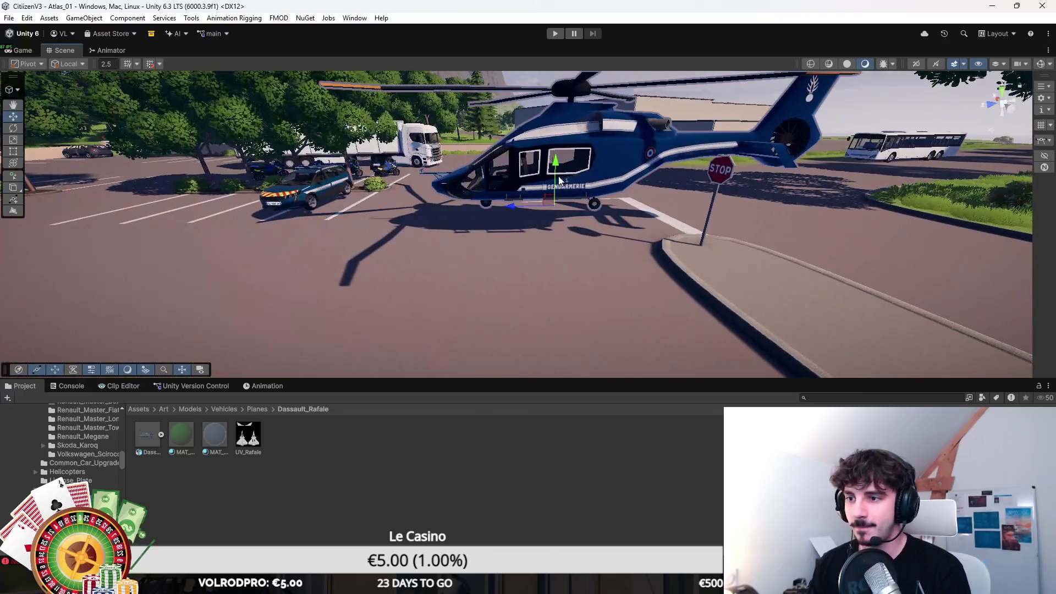
drag(559, 180, 566, 254)
scroll(567, 254, down, 8)
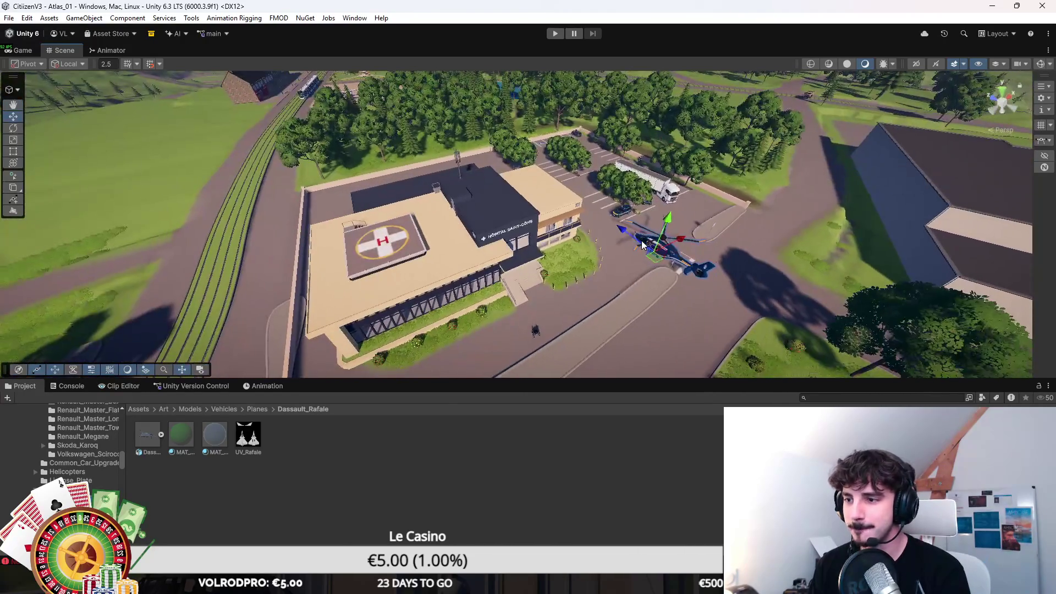
Move the helicopter onto the hospital rooftop helipad and adjust its height.
mouse_move(651, 260)
mouse_down()
mouse_move(372, 270)
mouse_move(369, 220)
mouse_move(572, 176)
mouse_move(593, 181)
mouse_move(592, 226)
mouse_move(597, 195)
mouse_up()
scroll(393, 220, up, 6)
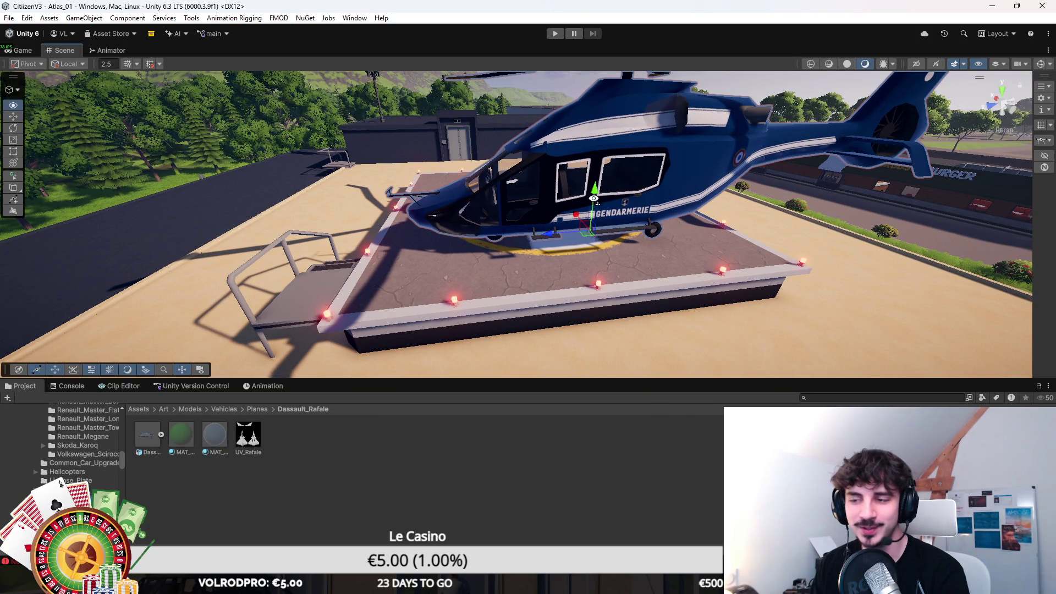
scroll(595, 204, up, 8)
scroll(605, 205, down, 3)
mouse_move(605, 161)
mouse_down()
mouse_move(559, 449)
mouse_move(548, 292)
mouse_up()
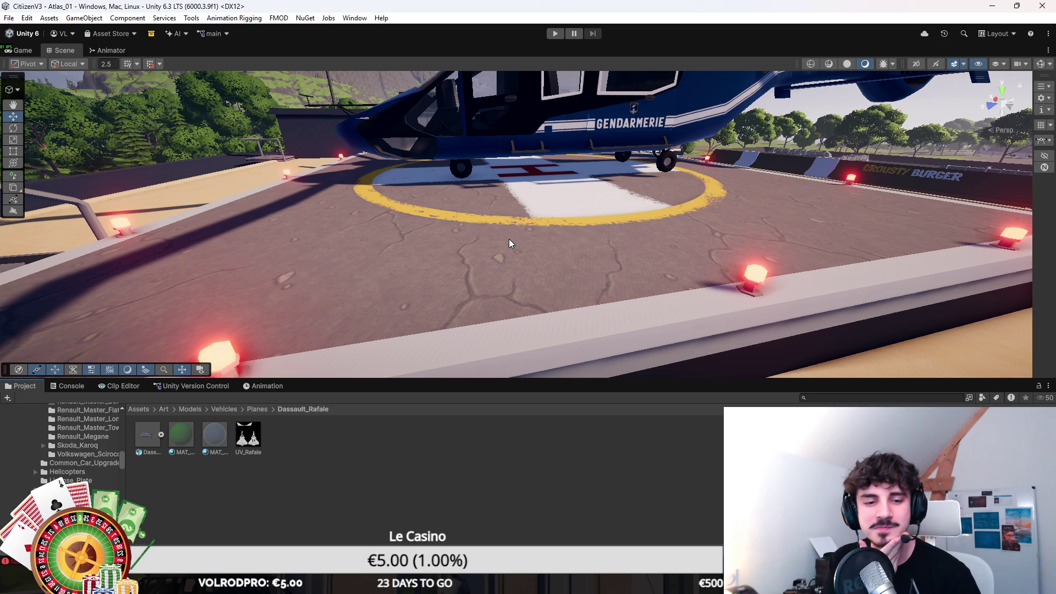
drag(500, 239, 530, 216)
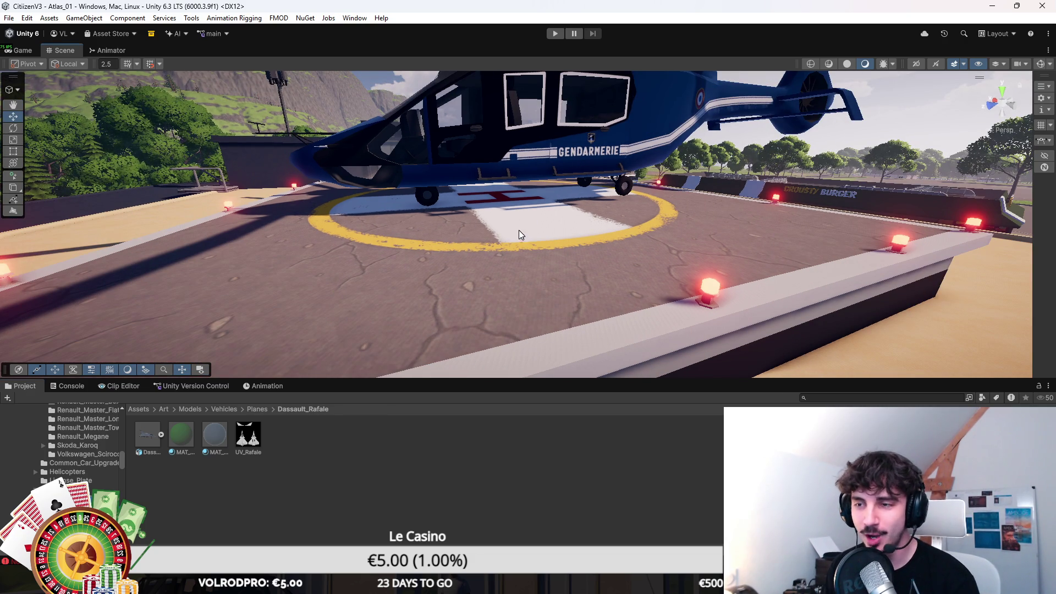
mouse_move(575, 228)
mouse_down()
mouse_move(499, 292)
mouse_move(539, 452)
mouse_up()
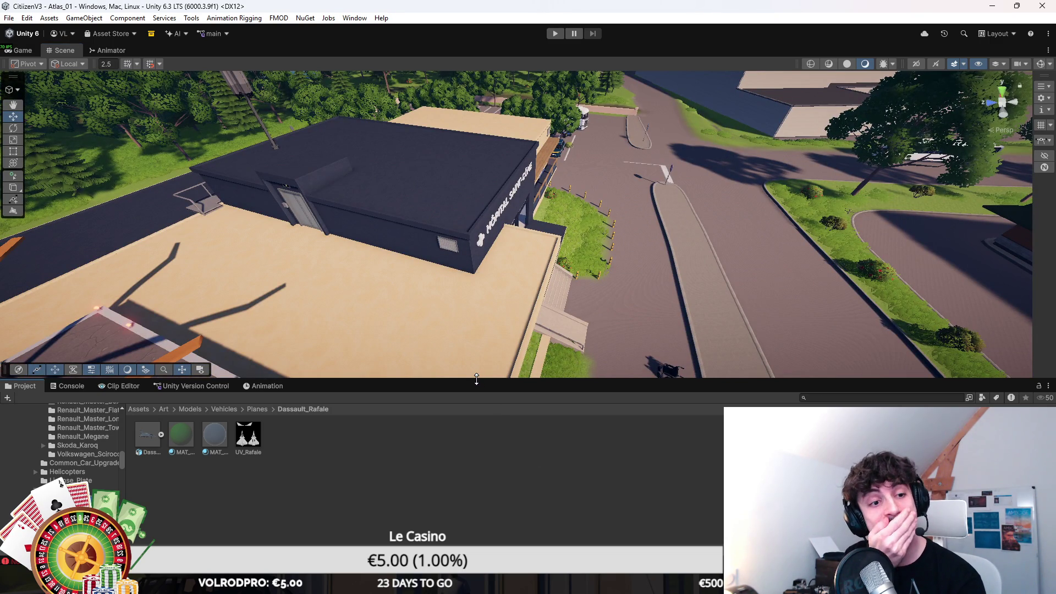
mouse_move(544, 341)
mouse_down()
mouse_move(583, 330)
mouse_move(547, 318)
mouse_move(416, 371)
mouse_move(464, 329)
mouse_move(727, 225)
mouse_move(837, 245)
mouse_move(472, 281)
mouse_up()
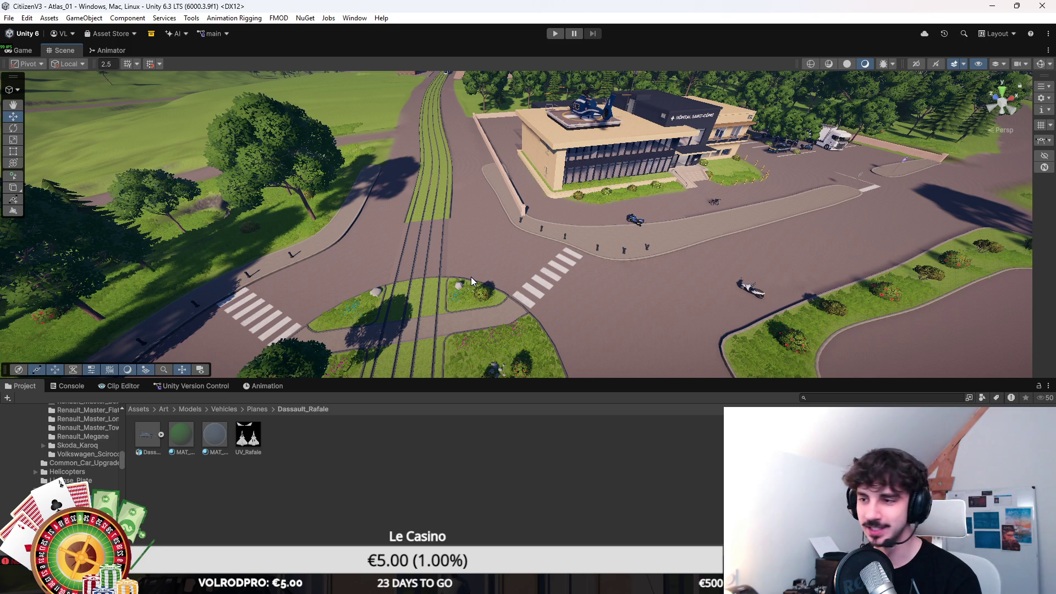
mouse_move(539, 216)
mouse_down()
mouse_move(549, 200)
mouse_move(559, 223)
mouse_move(847, 249)
mouse_move(646, 71)
mouse_move(467, 250)
mouse_move(760, 236)
mouse_move(698, 230)
mouse_move(526, 132)
mouse_move(566, 155)
mouse_move(596, 194)
mouse_move(761, 216)
mouse_move(875, 205)
mouse_move(600, 239)
mouse_move(552, 230)
mouse_move(580, 213)
mouse_up()
scroll(464, 263, down, 2)
key(e)
mouse_move(493, 301)
mouse_down()
mouse_move(574, 315)
mouse_move(627, 295)
mouse_up()
key(ctrl+z)
key(ctrl+y)
key(ctrl+z)
scroll(639, 315, down, 3)
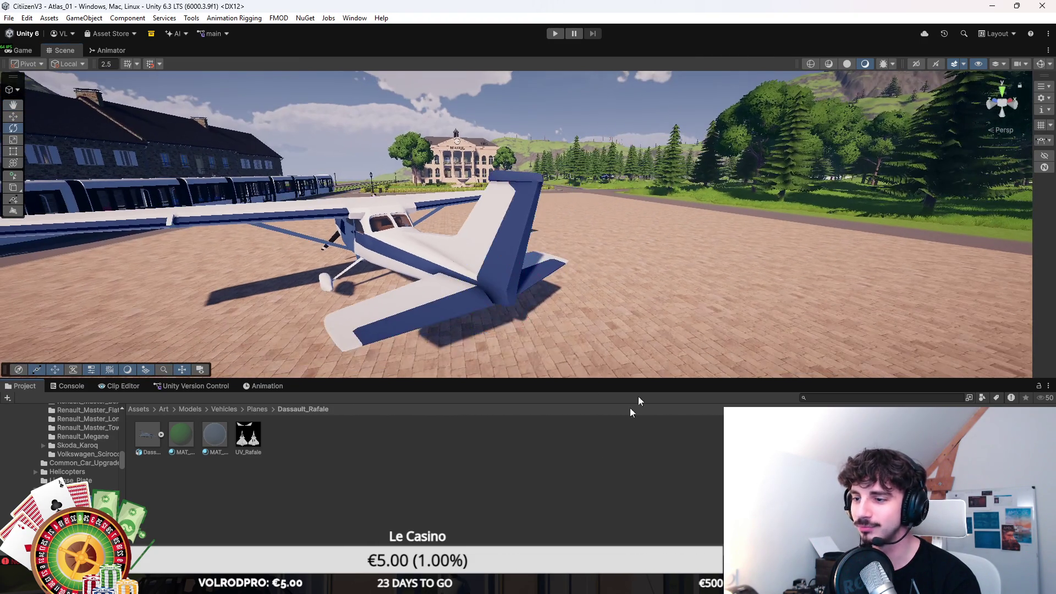
mouse_move(674, 262)
mouse_down()
mouse_move(638, 252)
mouse_move(341, 275)
mouse_move(505, 240)
mouse_move(479, 249)
mouse_move(512, 250)
mouse_move(391, 229)
mouse_move(586, 220)
mouse_up()
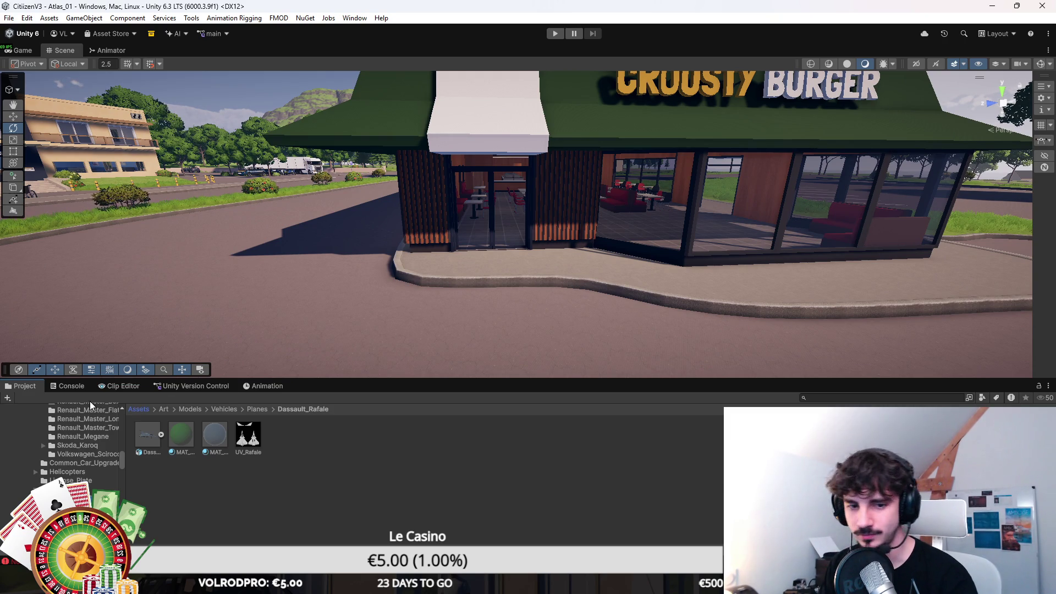
click(64, 386)
click(22, 386)
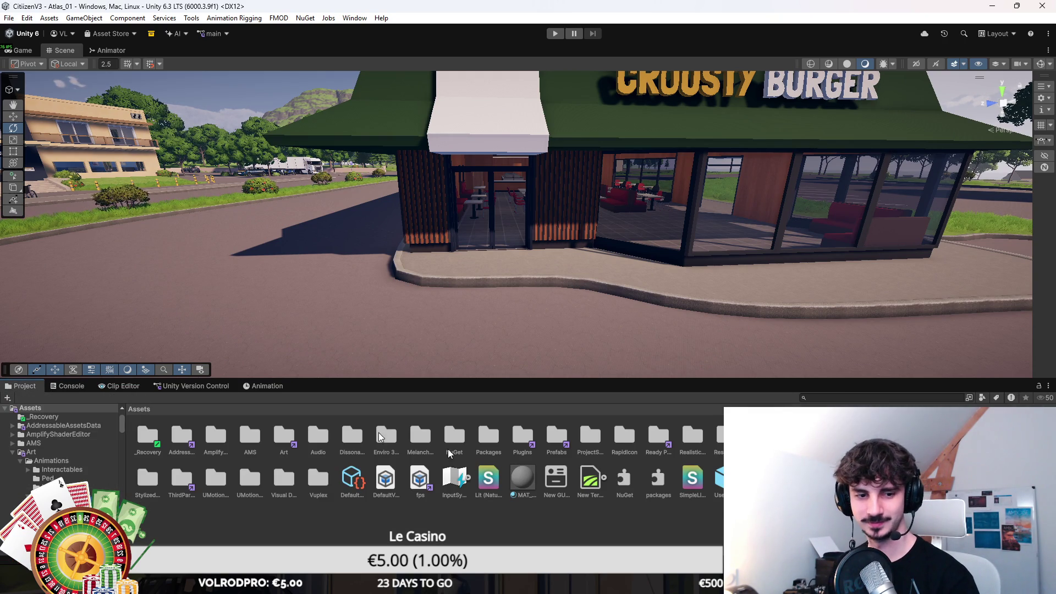
mouse_move(536, 294)
mouse_down()
mouse_move(646, 318)
mouse_move(575, 306)
mouse_move(572, 259)
mouse_move(497, 325)
mouse_move(499, 380)
mouse_move(561, 313)
mouse_move(588, 312)
mouse_up()
key(f)
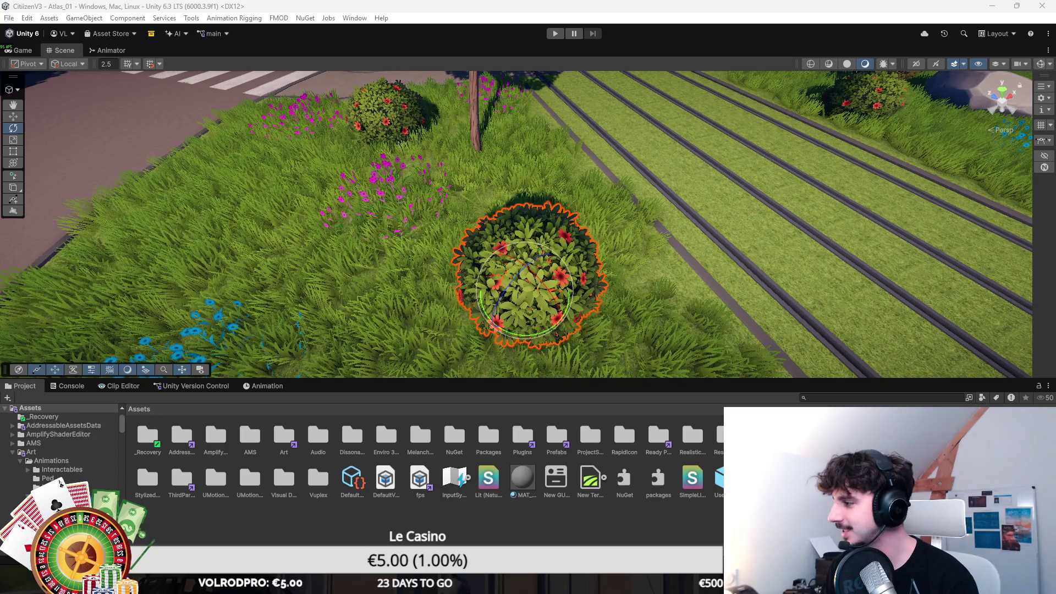
key(ctrl+z)
key(ctrl+z)
Switch the selected bush to the Move tool and orbit overhead the roundabout median and crosswalk.
scroll(725, 220, down, 2)
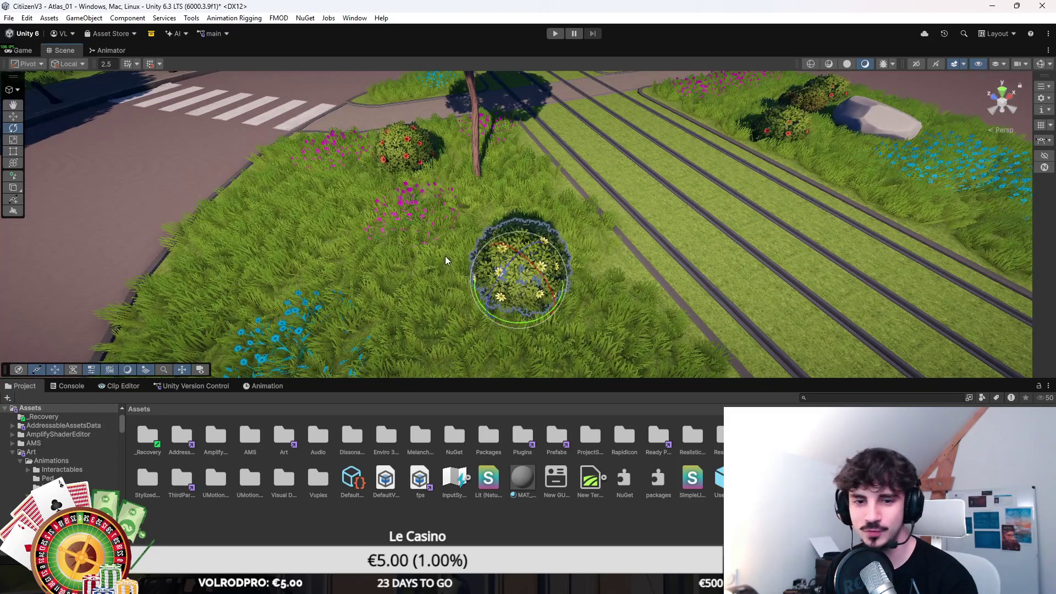
scroll(435, 265, down, 3)
key(w)
mouse_move(489, 334)
mouse_down()
mouse_move(613, 283)
mouse_move(503, 299)
mouse_move(566, 358)
mouse_move(620, 385)
mouse_move(585, 385)
mouse_move(621, 374)
mouse_move(667, 251)
mouse_up()
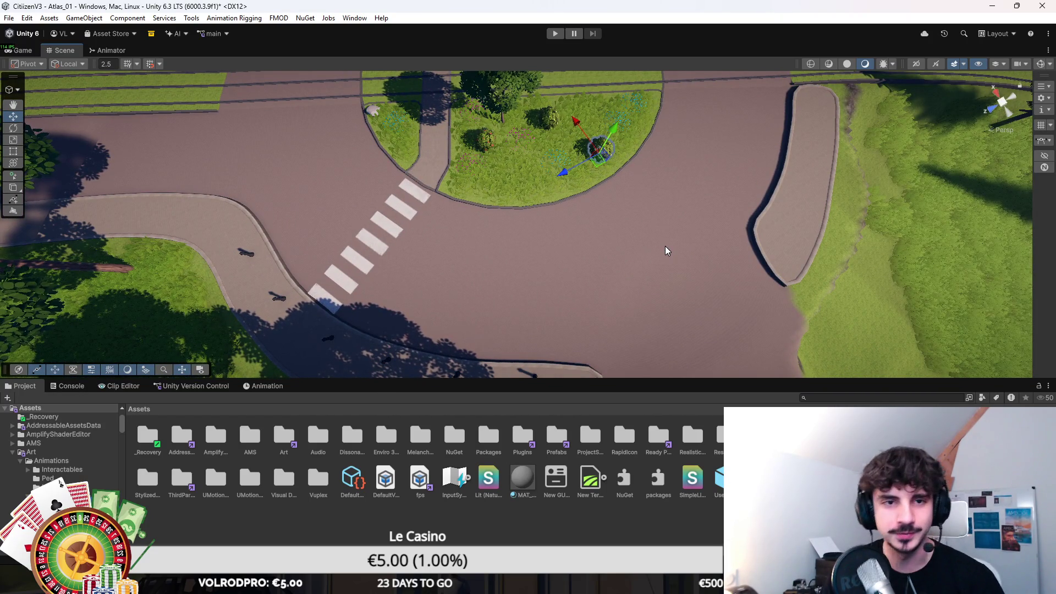
mouse_move(706, 228)
mouse_down()
mouse_move(645, 238)
mouse_move(569, 275)
mouse_up()
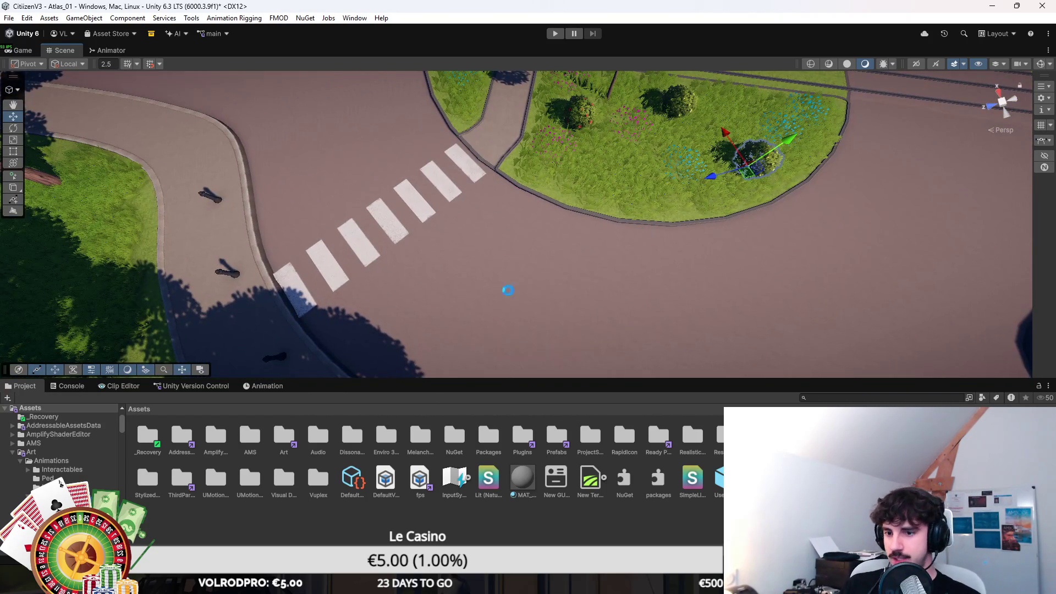
Check the Console log, then return to the project's asset folders.
click(69, 385)
click(25, 386)
key(ctrl+shift+c)
click(20, 386)
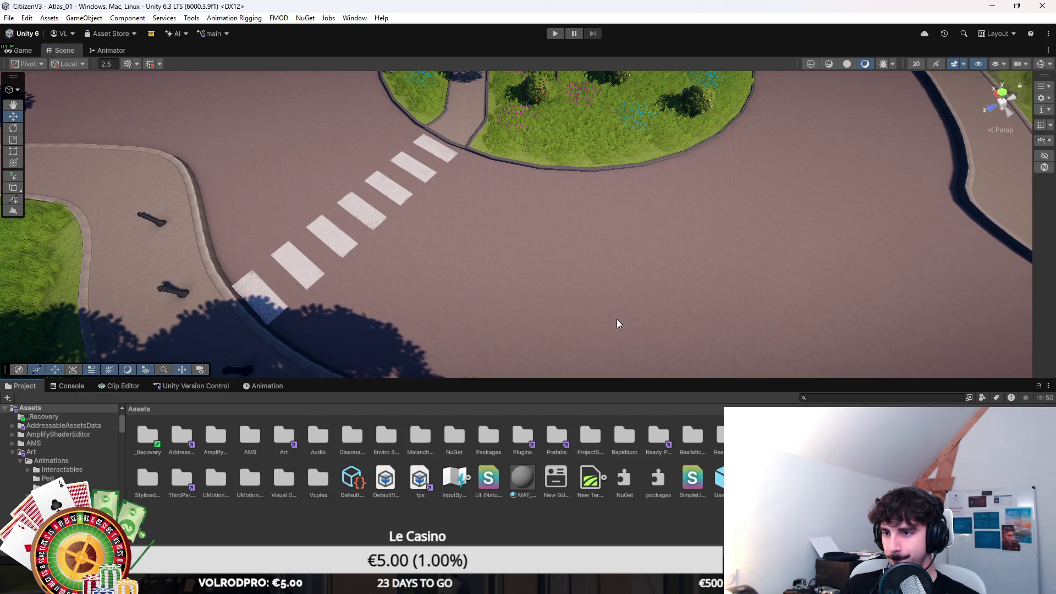
In Blender, hide Roundabout_Tram_01 and add a new plane mesh at the origin.
mouse_move(591, 544)
click(591, 512)
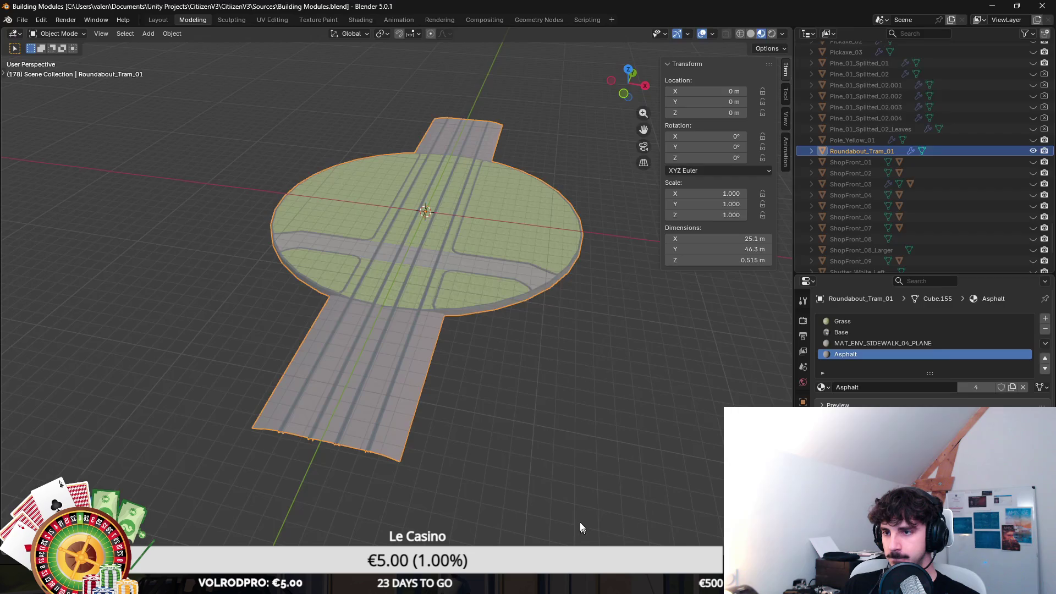
click(1033, 151)
drag(582, 272, 453, 249)
right_click(411, 225)
key(shift+a)
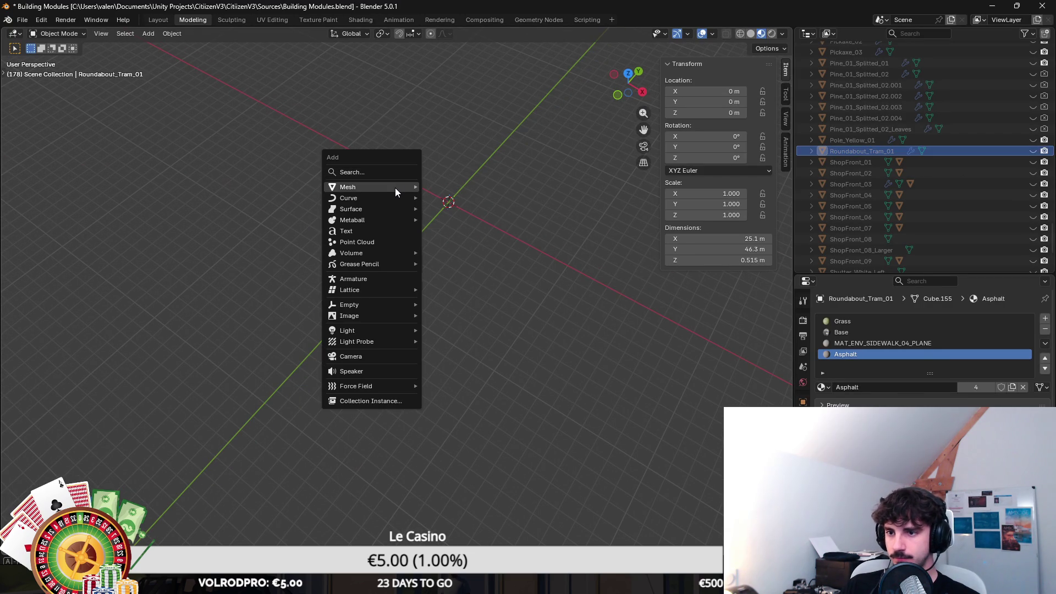
mouse_move(395, 187)
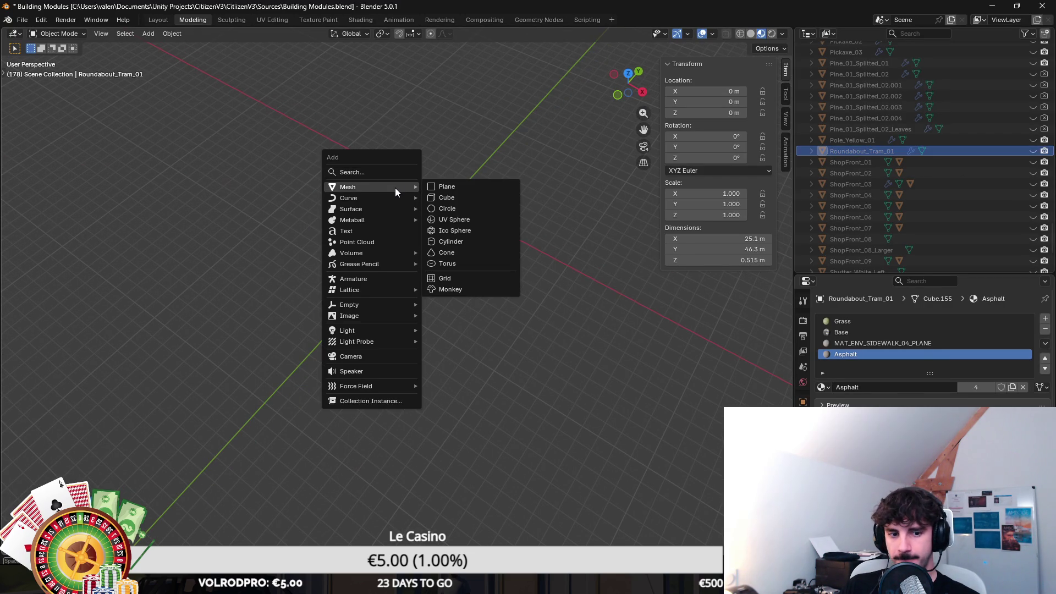
click(493, 186)
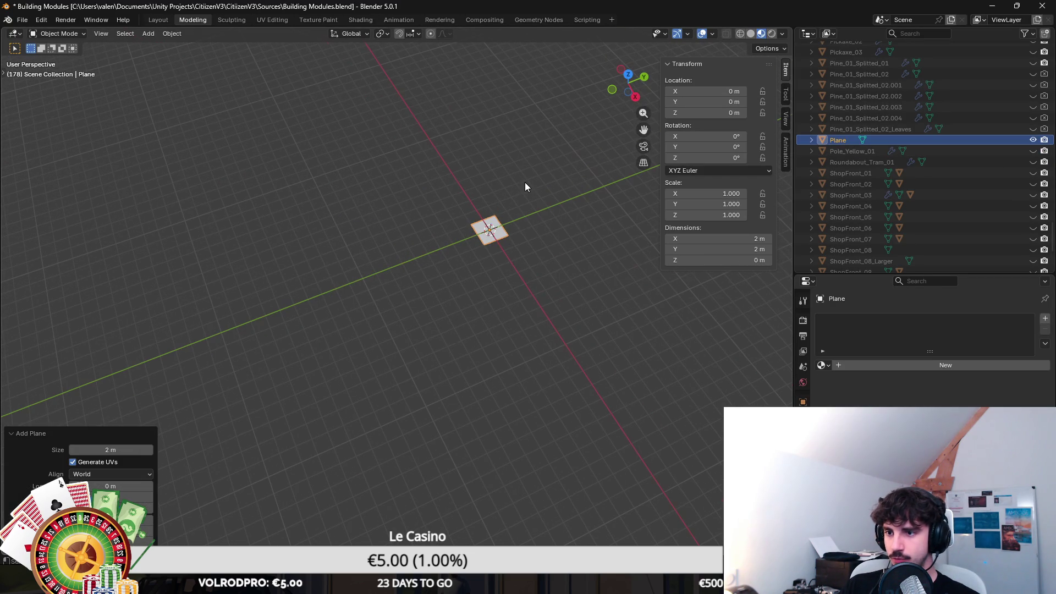
Assign the Base material to the plane and frame it in the viewport.
click(822, 365)
click(819, 374)
scroll(577, 286, down, 5)
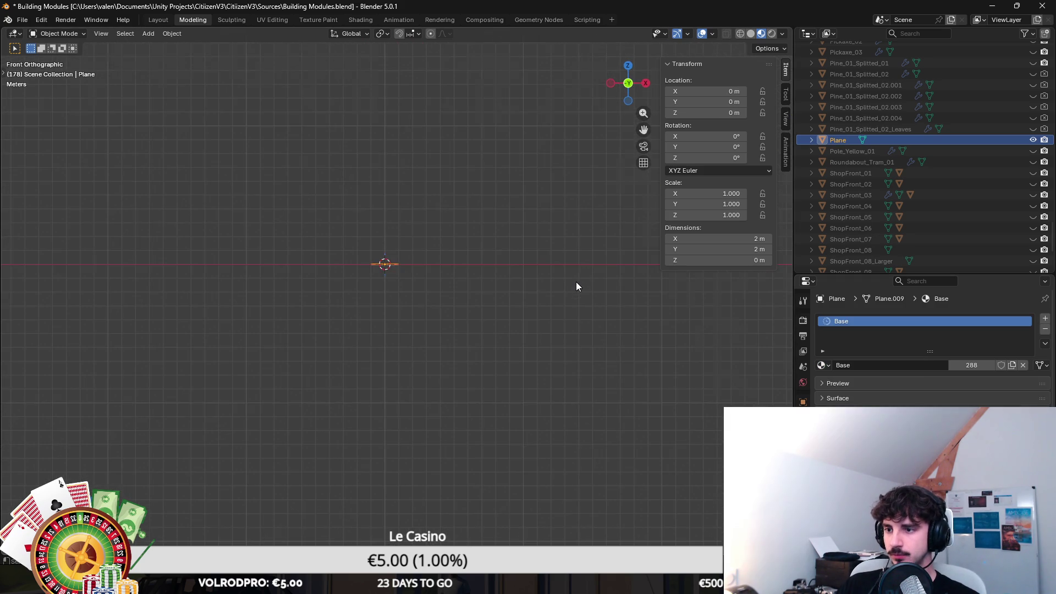
scroll(455, 220, up, 5)
drag(455, 220, 410, 301)
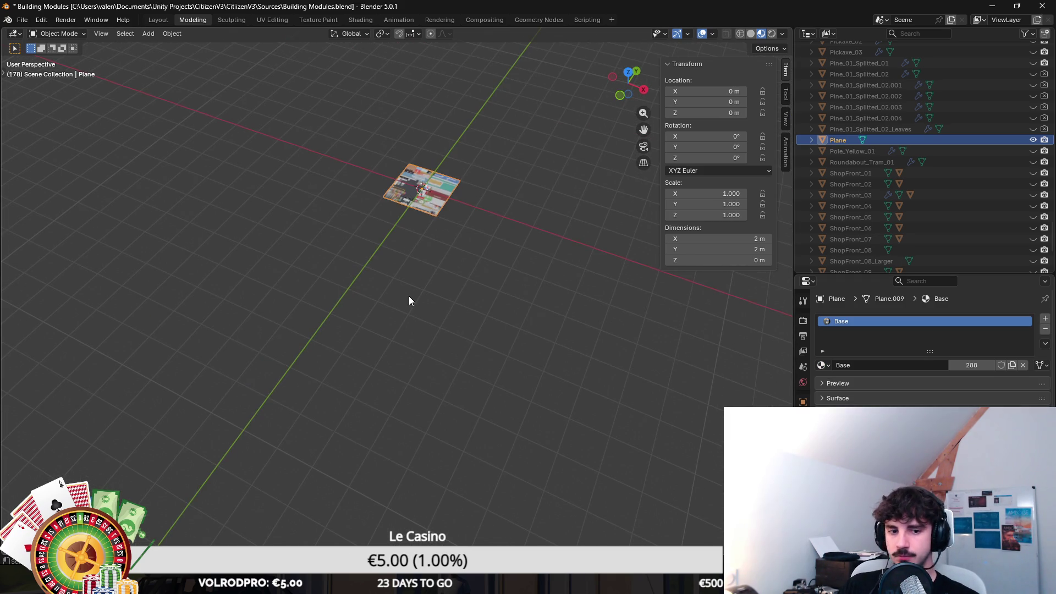
key(KP_Decimal)
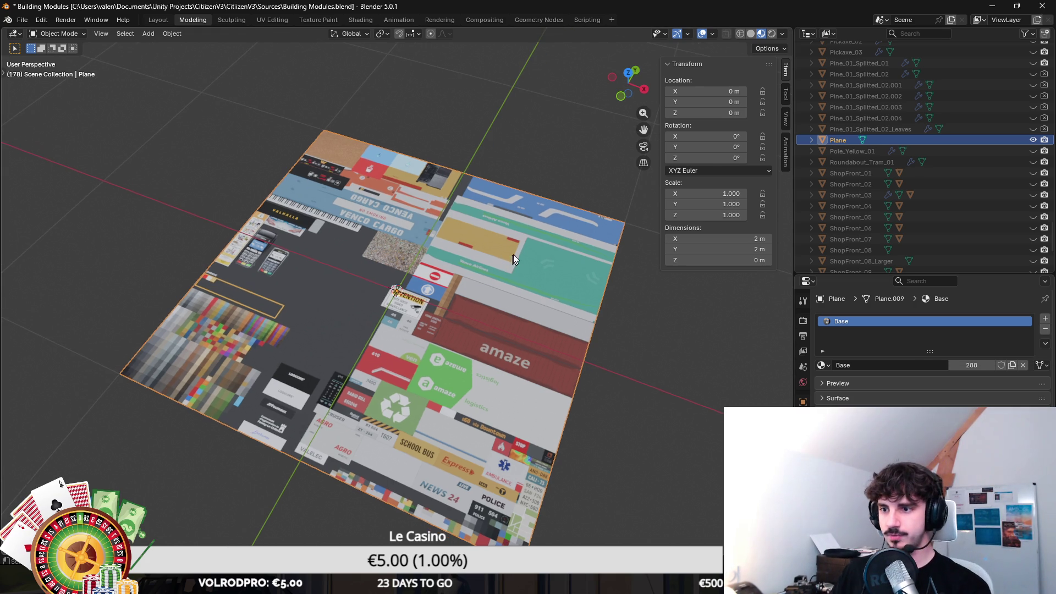
In Edit Mode, scale the plane's mesh to 0.1 along X to narrow it.
key(Tab)
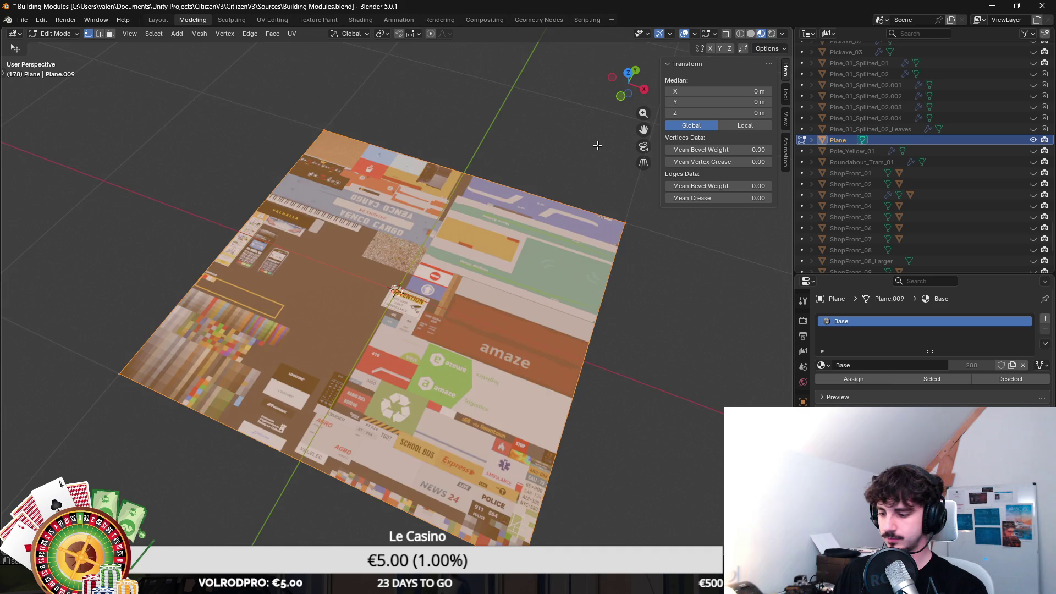
key(KP_1)
key(s)
key(x)
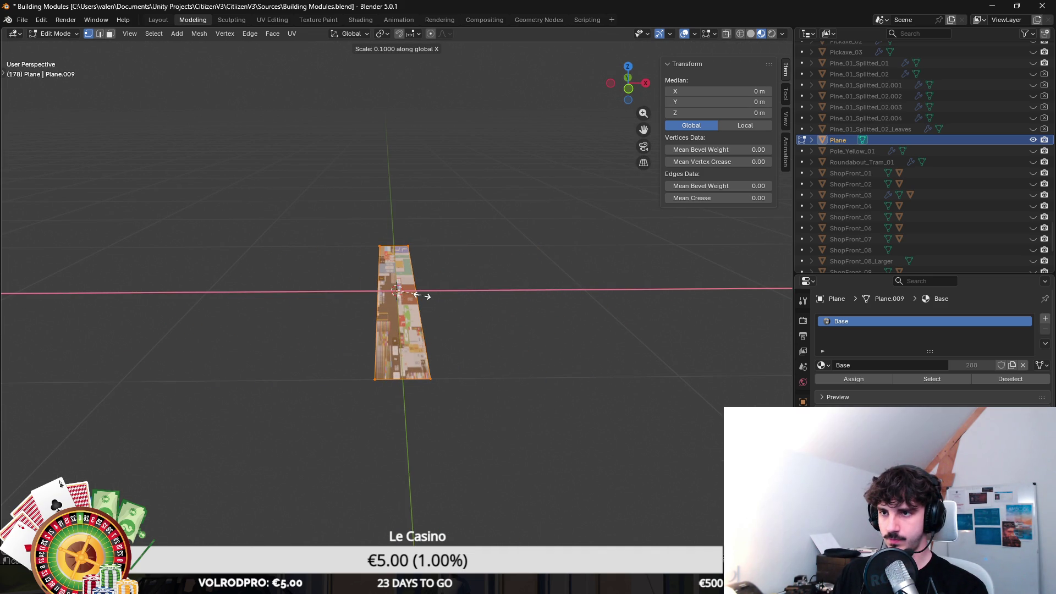
click(422, 296)
key(Tab)
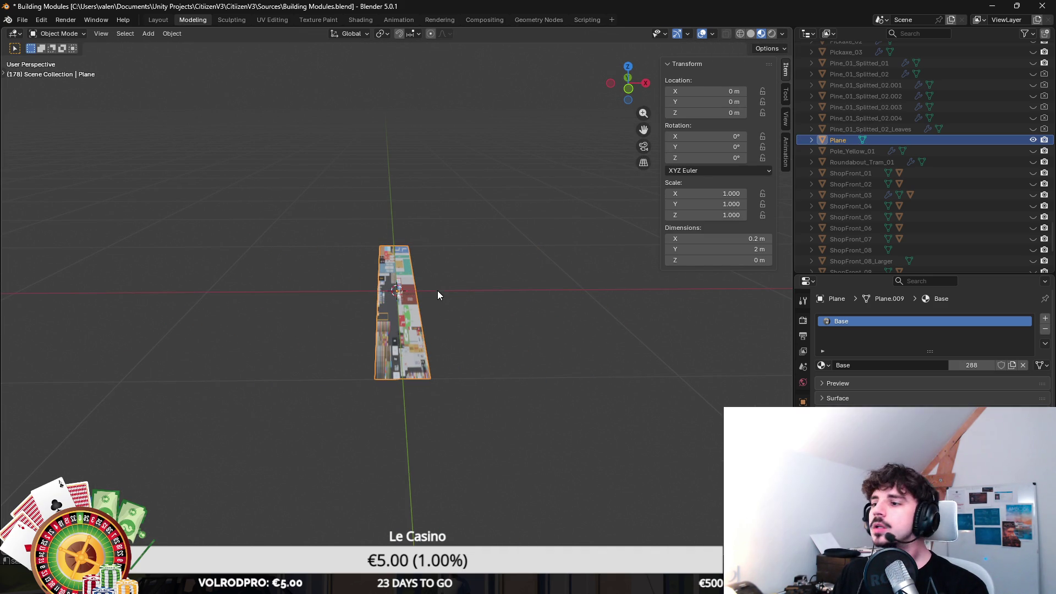
Shorten the strip by scaling it twice along Y.
key(Tab)
key(s)
key(y)
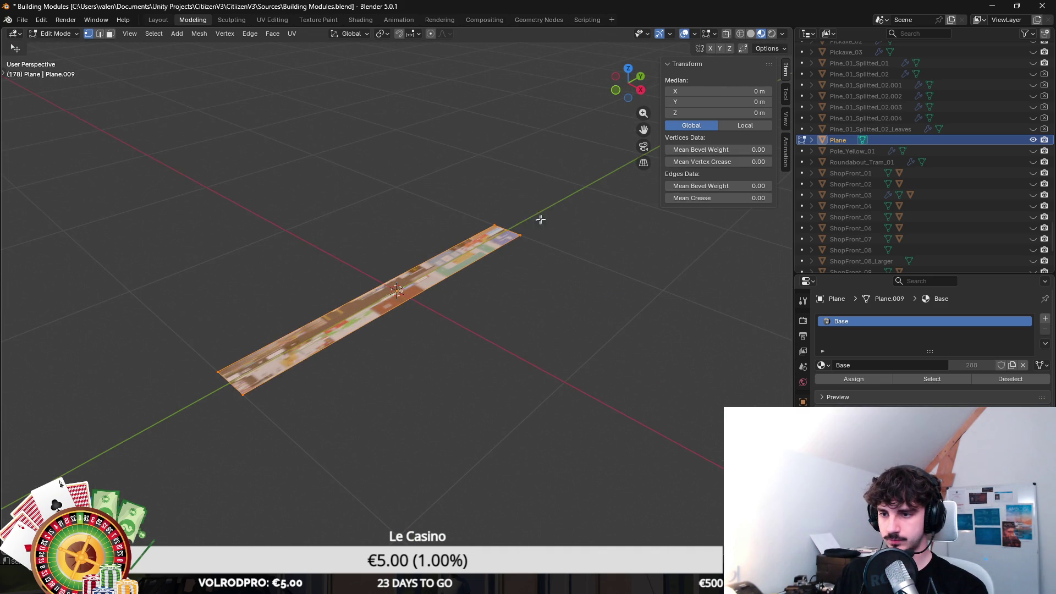
click(457, 256)
key(s)
key(y)
click(447, 281)
Add two evenly spaced edge loops across the strip and switch to the UV Editing layout.
scroll(447, 281, up, 1)
key(ctrl+r)
click(393, 283)
right_click(394, 283)
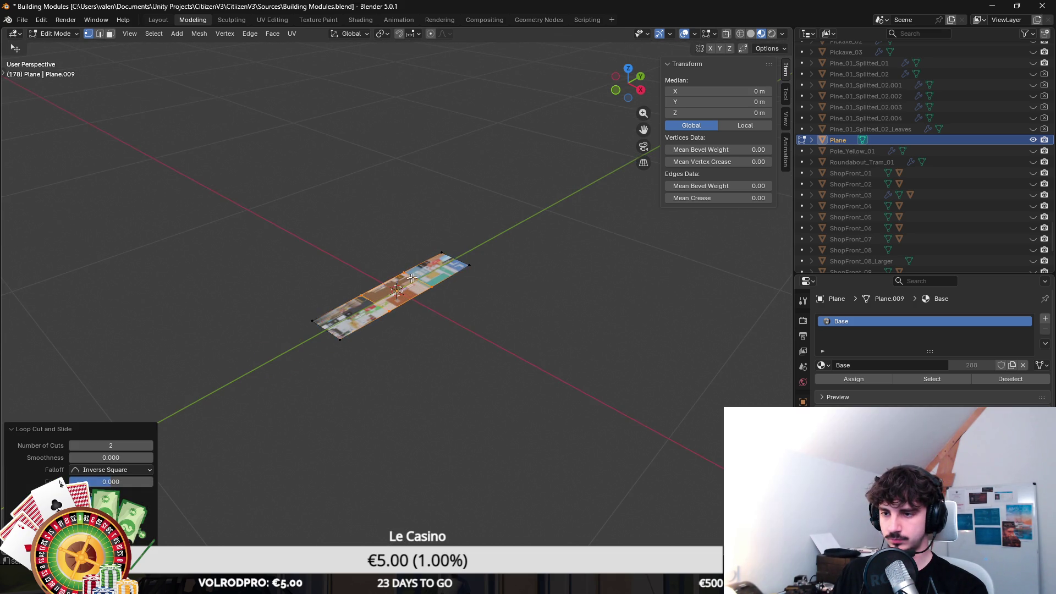
click(277, 24)
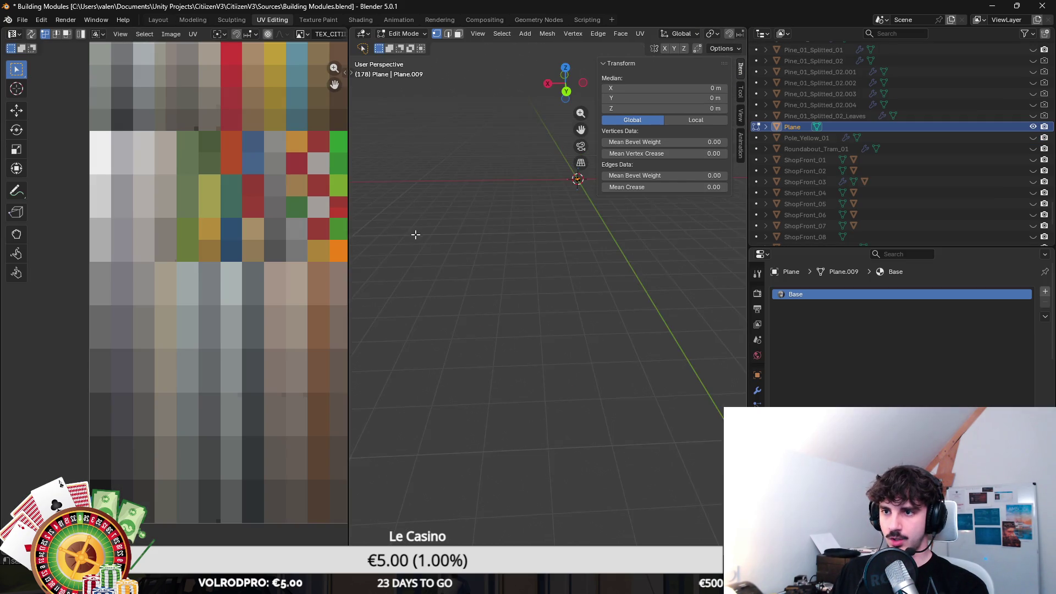
Select all of the plane's UVs and shrink them down to 0.1 scale.
key(KP_Decimal)
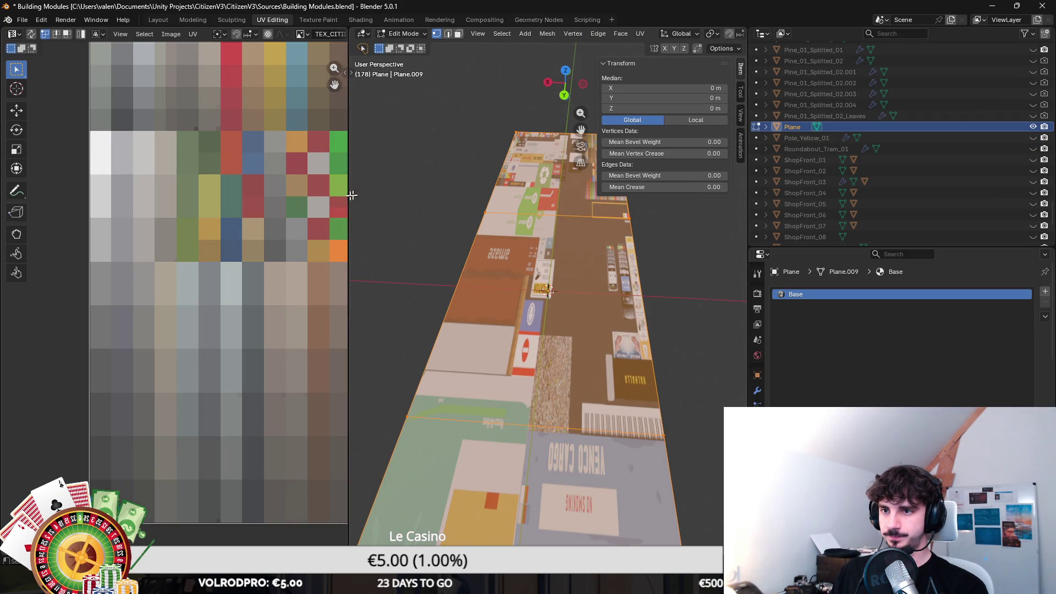
scroll(240, 220, down, 5)
key(a)
key(s)
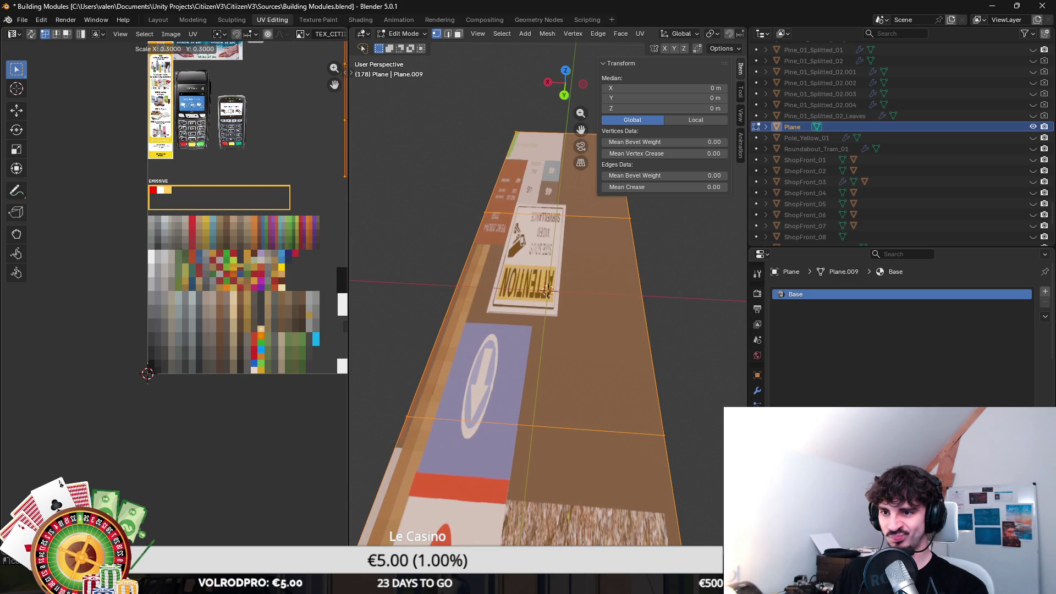
click(256, 200)
scroll(255, 200, down, 4)
key(s)
click(243, 262)
key(s)
mouse_move(243, 254)
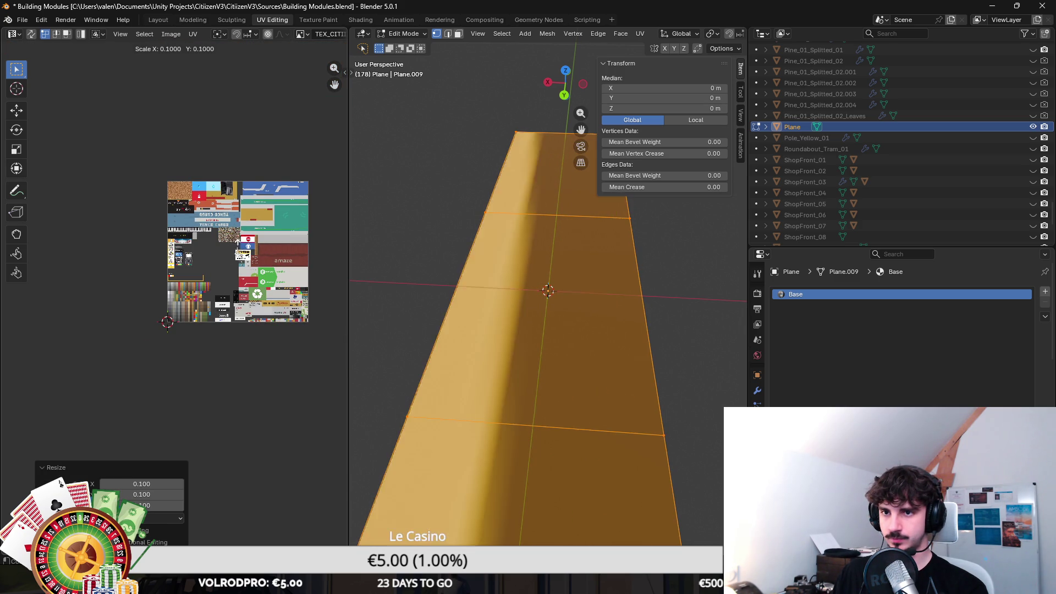
click(234, 245)
Move the UVs onto a white patch of the texture atlas and return to Object Mode.
scroll(234, 244, up, 2)
key(g)
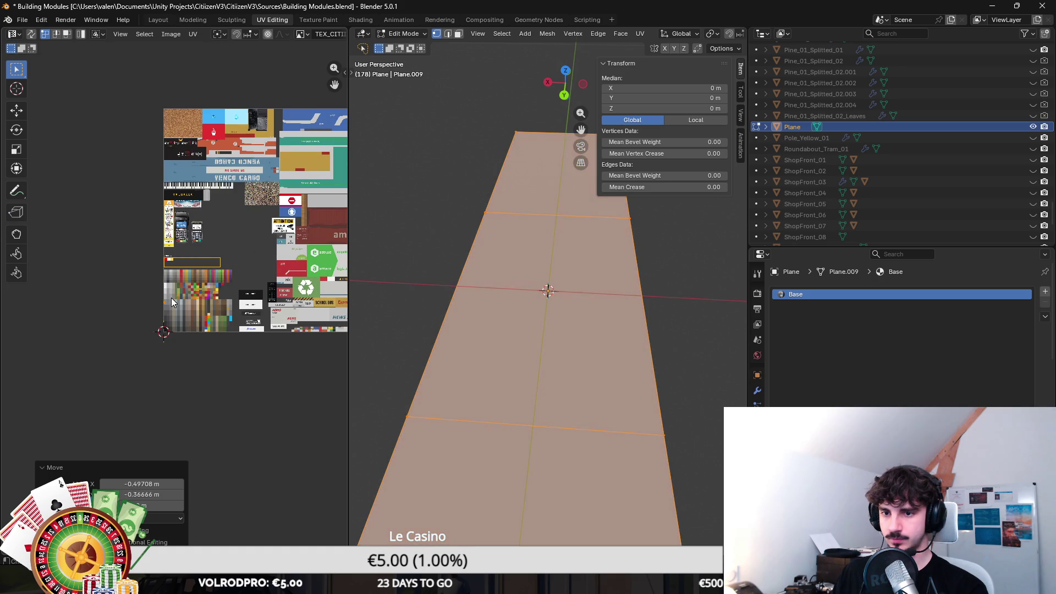
scroll(209, 237, up, 2)
click(180, 231)
key(Tab)
scroll(404, 275, down, 5)
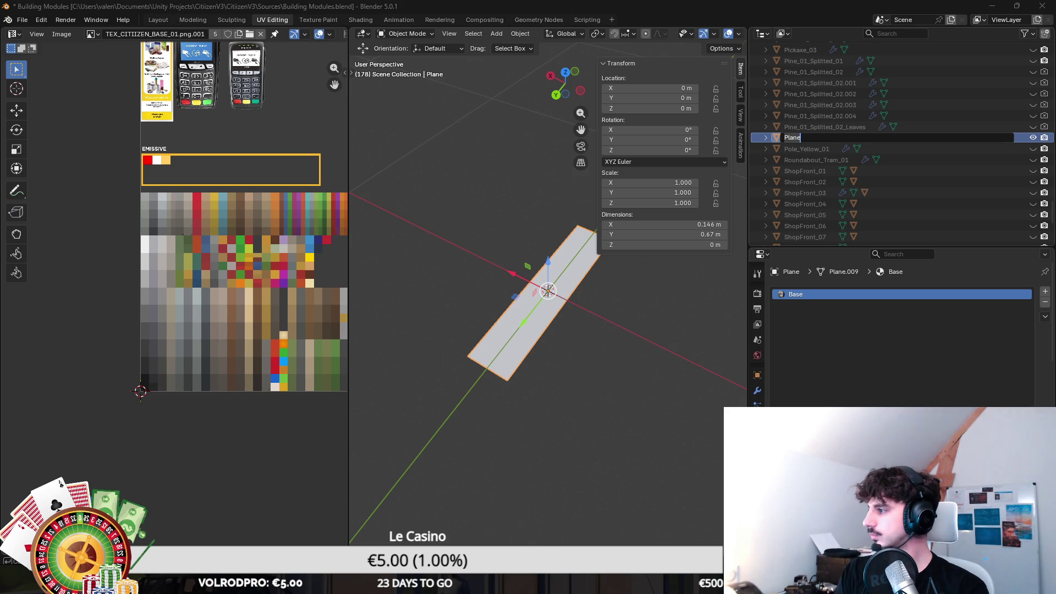
Rename the plane to Ground_White_Mark_Straight_01, save the .blend file, and return to Modeling.
text(Gr)
text(ound_Mark_)
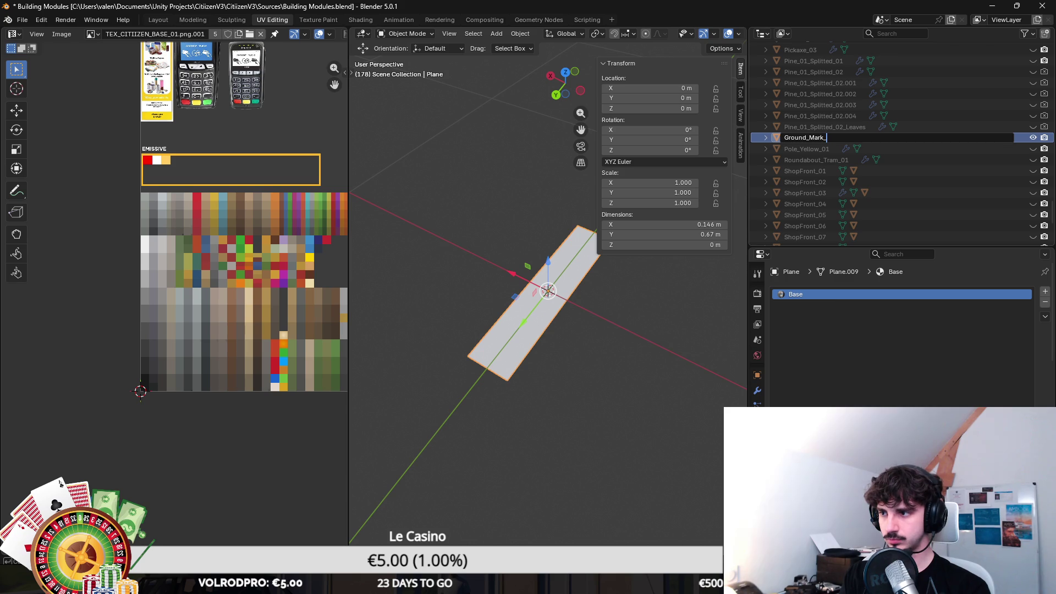
text(Straight_01)
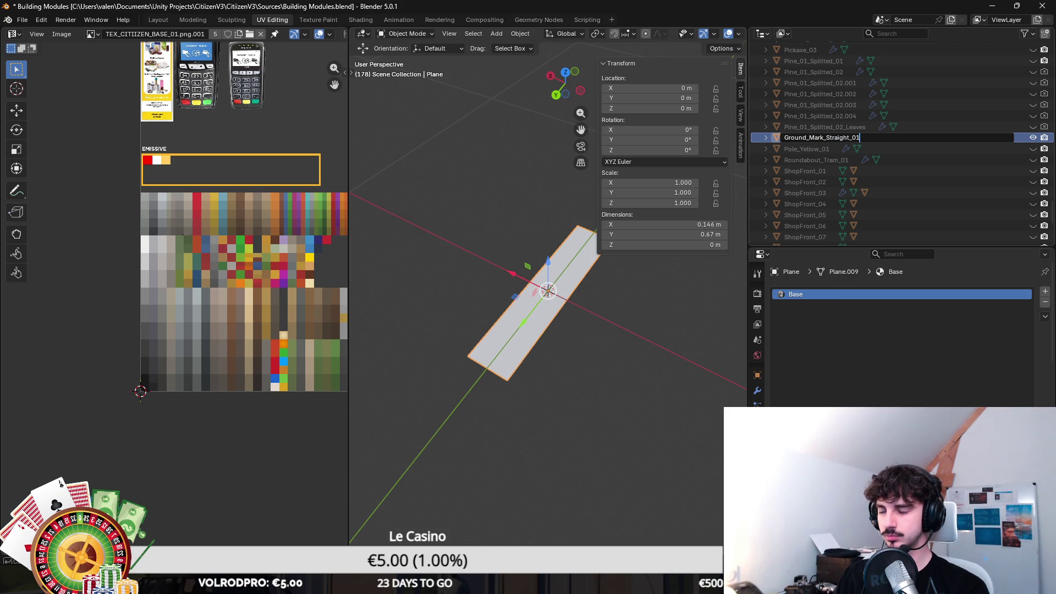
text(_White)
key(Return)
key(ctrl+s)
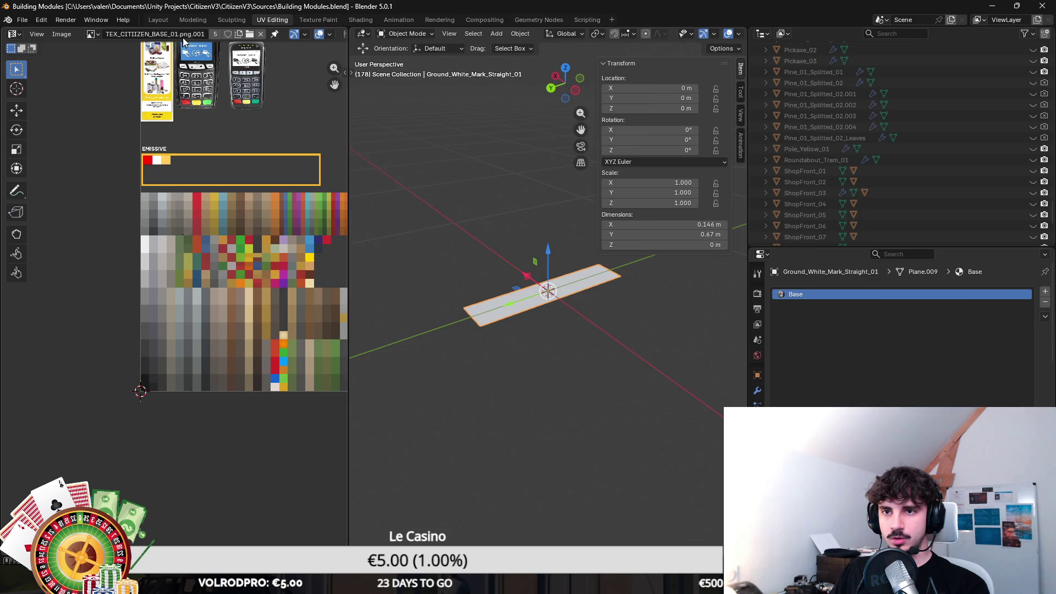
click(192, 20)
click(22, 19)
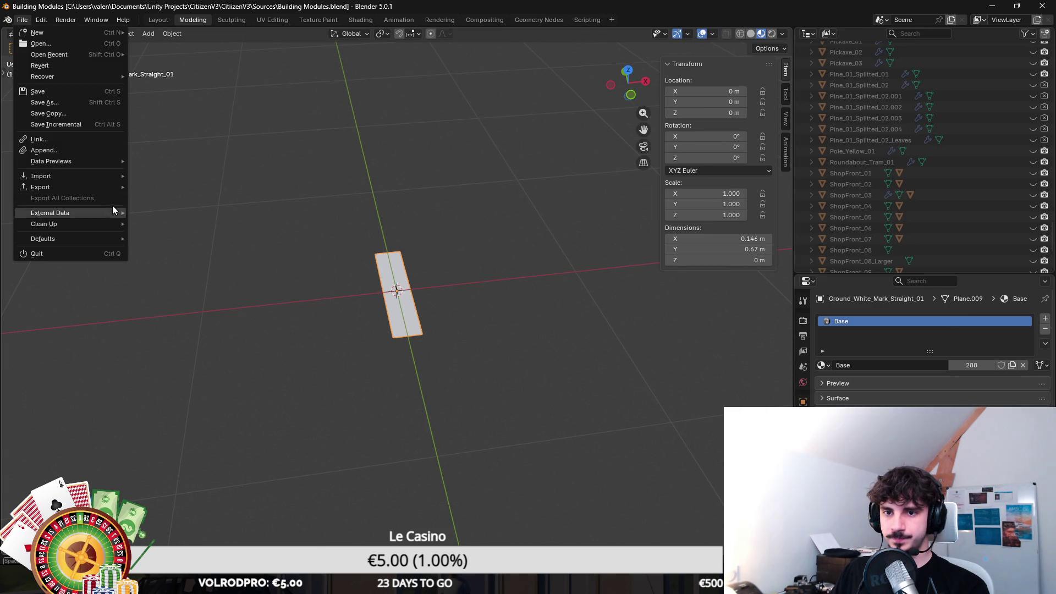
Export the mark as Ground_White_Mark_Straight_01.fbx into the Props folder and switch back to Unity.
mouse_move(66, 187)
click(190, 276)
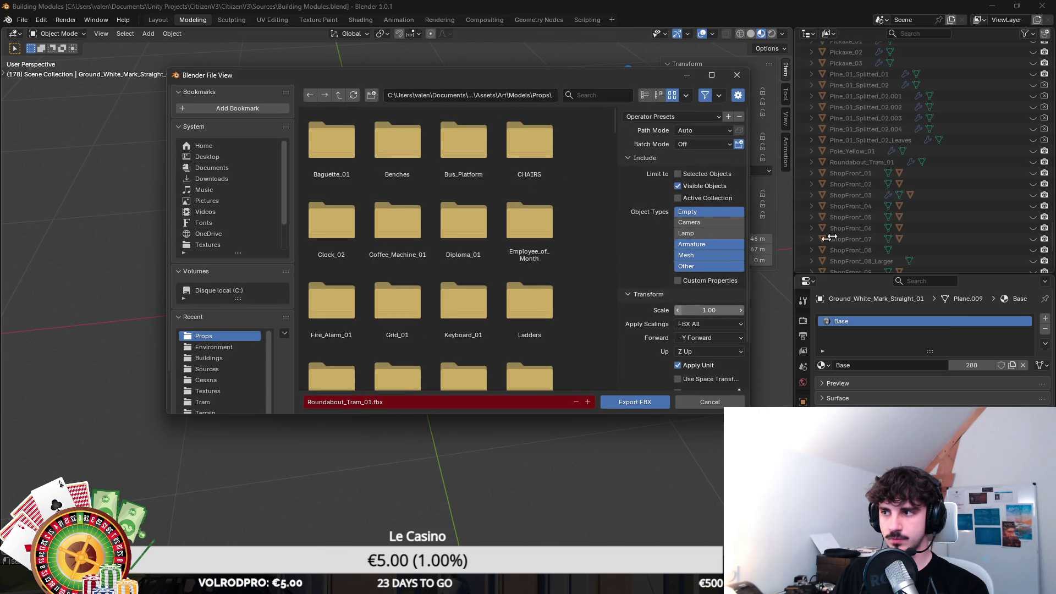
scroll(908, 154, up, 5)
double_click(877, 151)
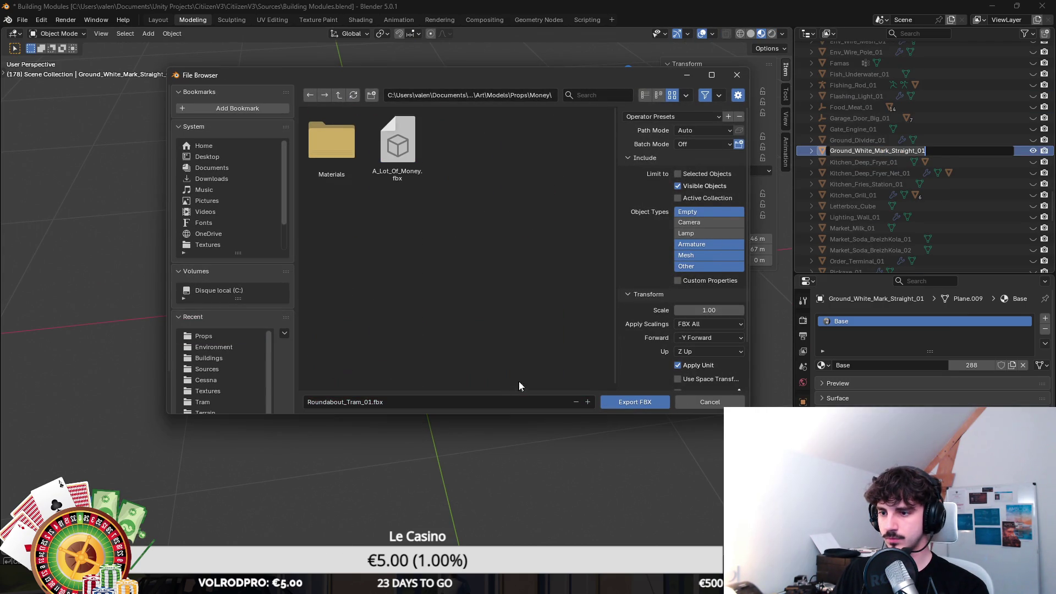
click(503, 402)
text(Ground_White_Mark_Straight_01)
key(Return)
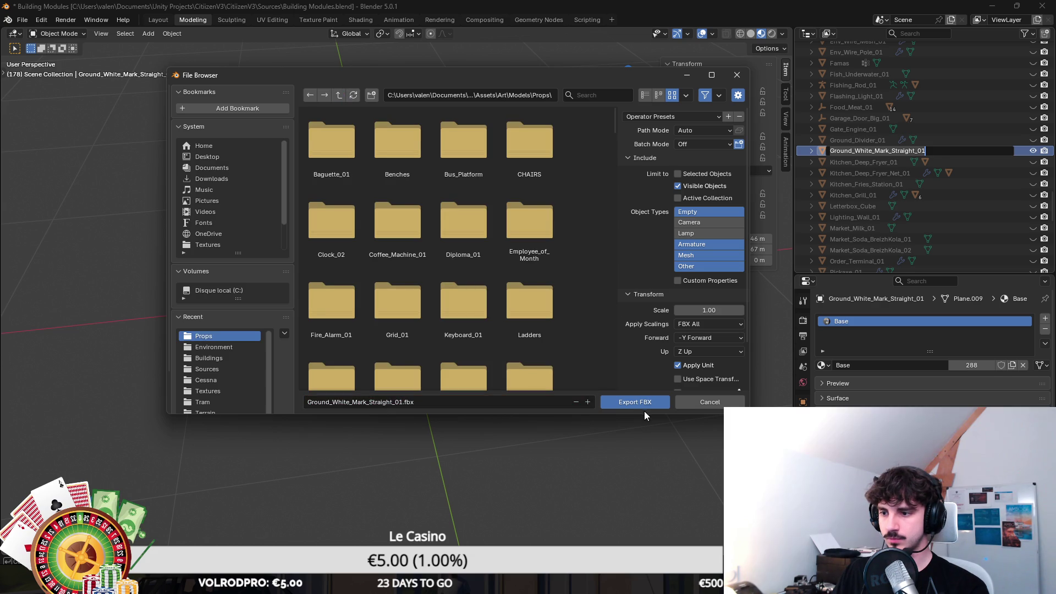
click(638, 402)
key(alt+Tab)
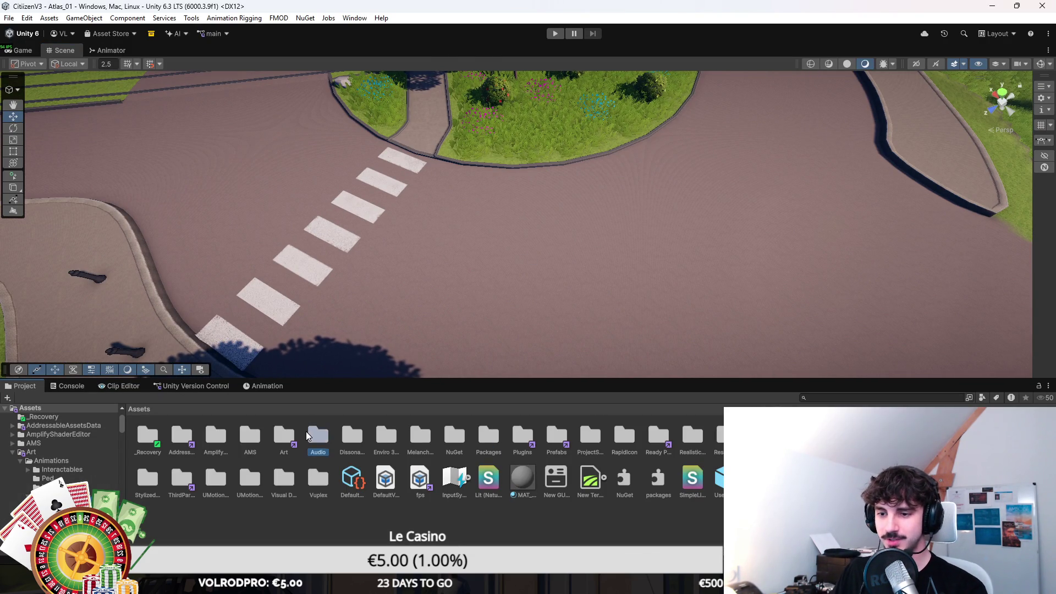
Open Assets/Art/Models/Props in list view and select the Ground_White_Mark_Straight_01 model.
double_click(285, 437)
double_click(348, 440)
double_click(385, 440)
scroll(422, 482, down, 2)
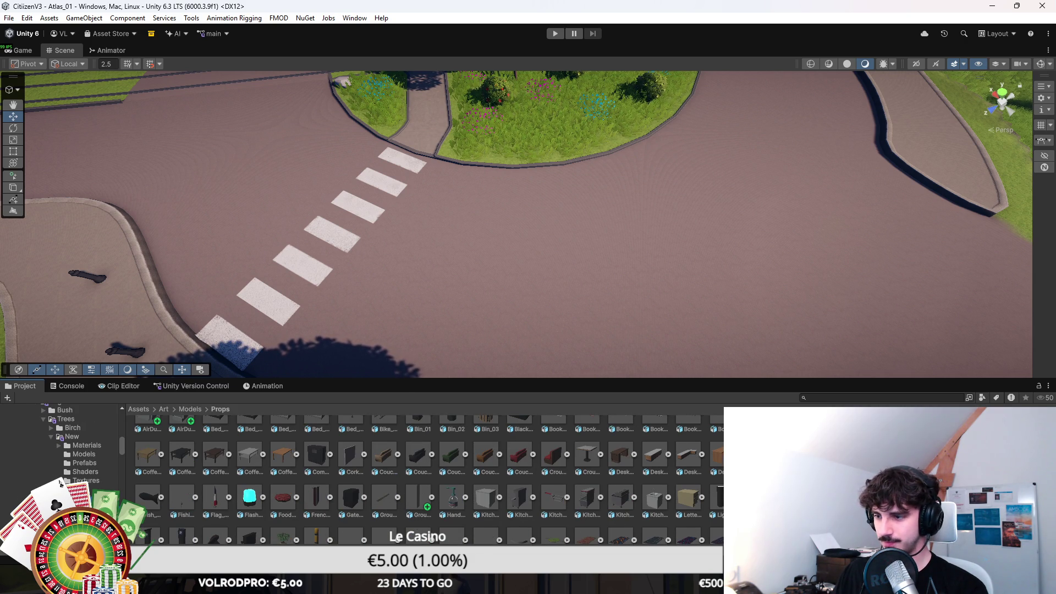
drag(1017, 589, 985, 589)
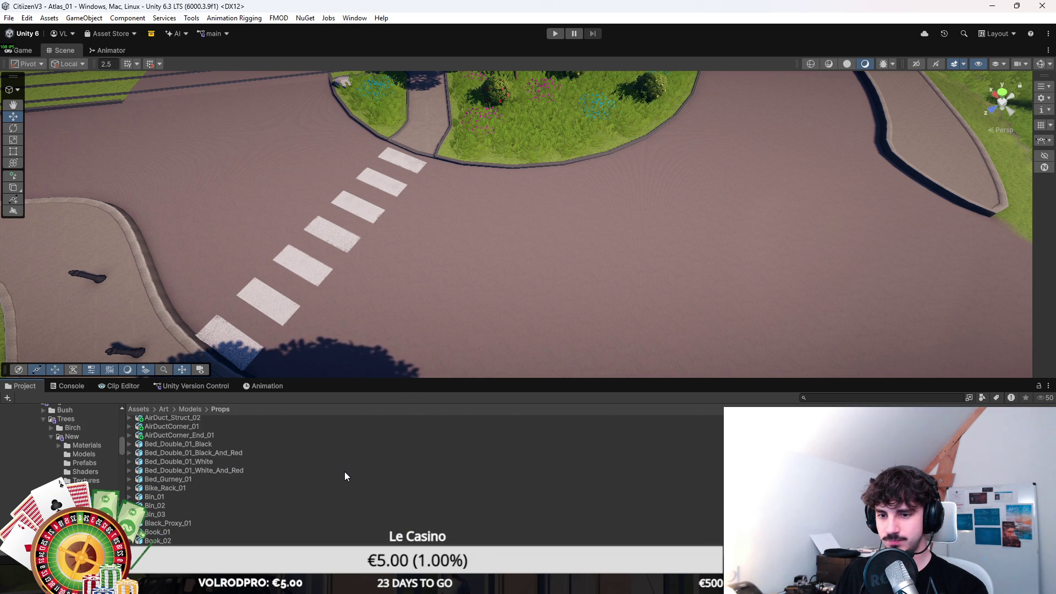
scroll(345, 471, down, 2)
scroll(314, 461, up, 2)
scroll(259, 473, down, 10)
scroll(191, 487, down, 10)
scroll(189, 482, up, 3)
click(183, 476)
key(alt+Tab)
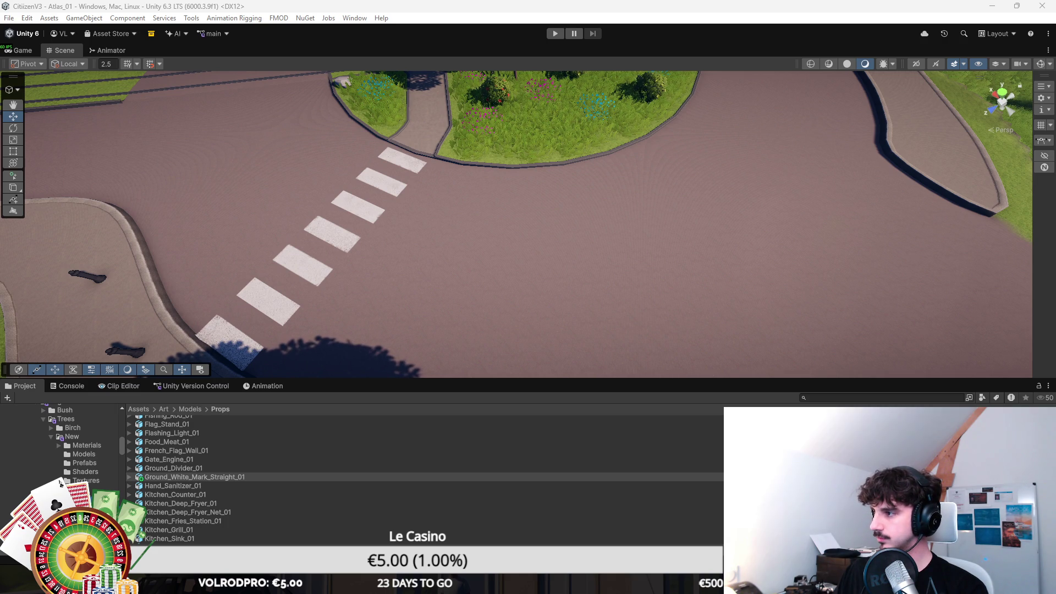
Drop Ground_White_Mark_Straight_01 onto the road, rotate it along the lane, and move it beside the crosswalk.
mouse_move(221, 477)
mouse_down()
mouse_move(455, 323)
mouse_move(448, 286)
mouse_up()
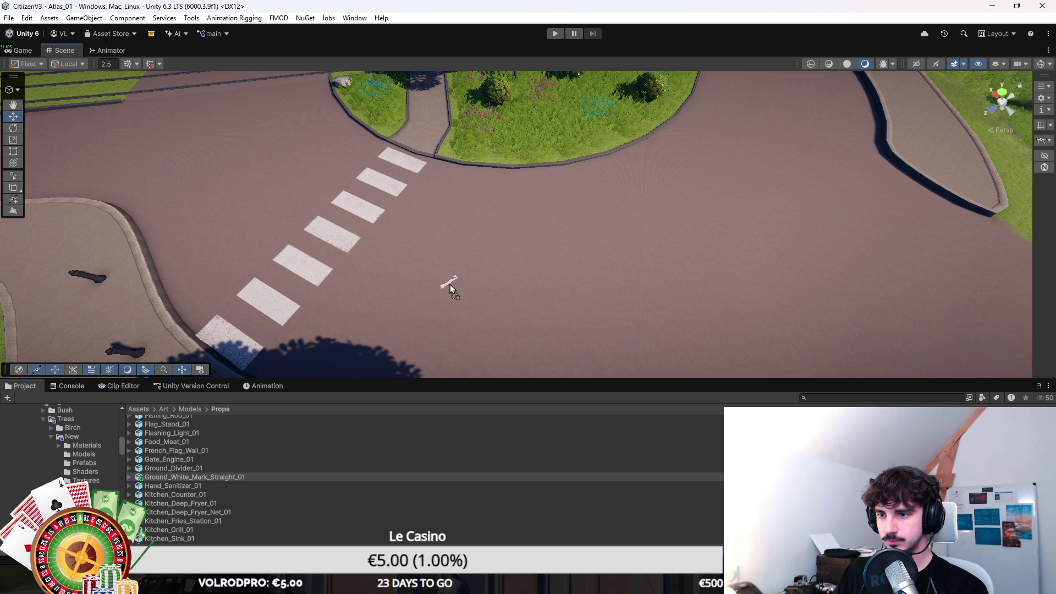
key(f)
scroll(431, 299, down, 5)
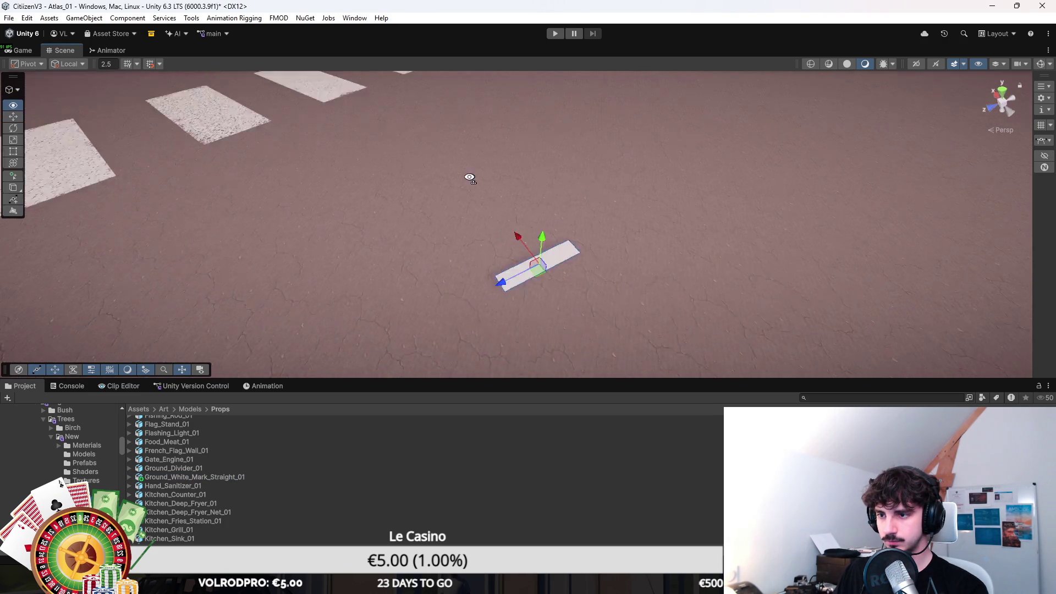
key(e)
mouse_move(512, 275)
mouse_down()
mouse_move(409, 275)
mouse_move(435, 281)
mouse_up()
key(w)
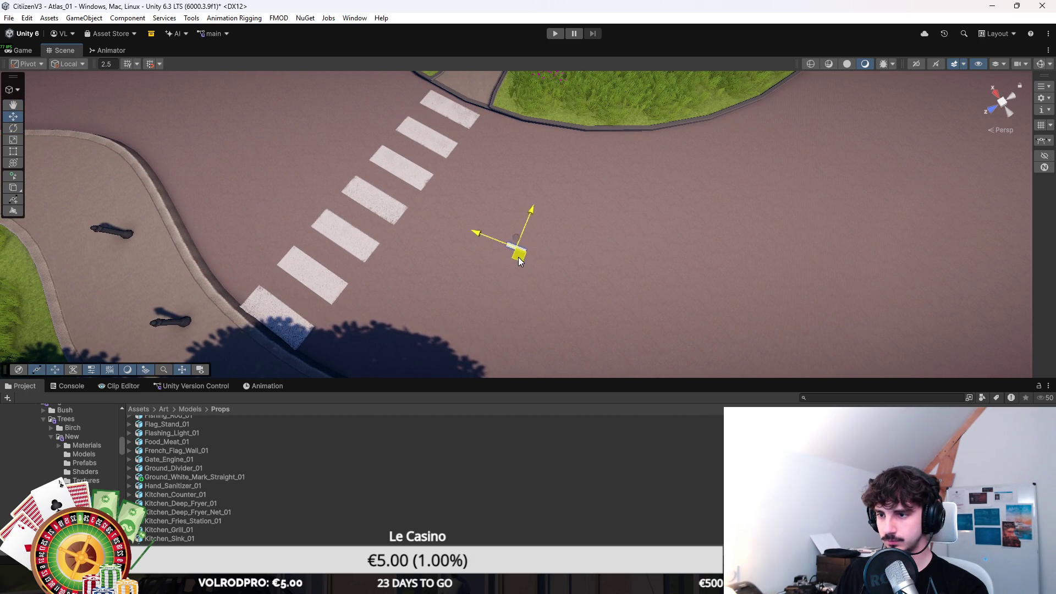
mouse_move(517, 263)
mouse_down()
mouse_move(507, 272)
mouse_move(685, 319)
mouse_up()
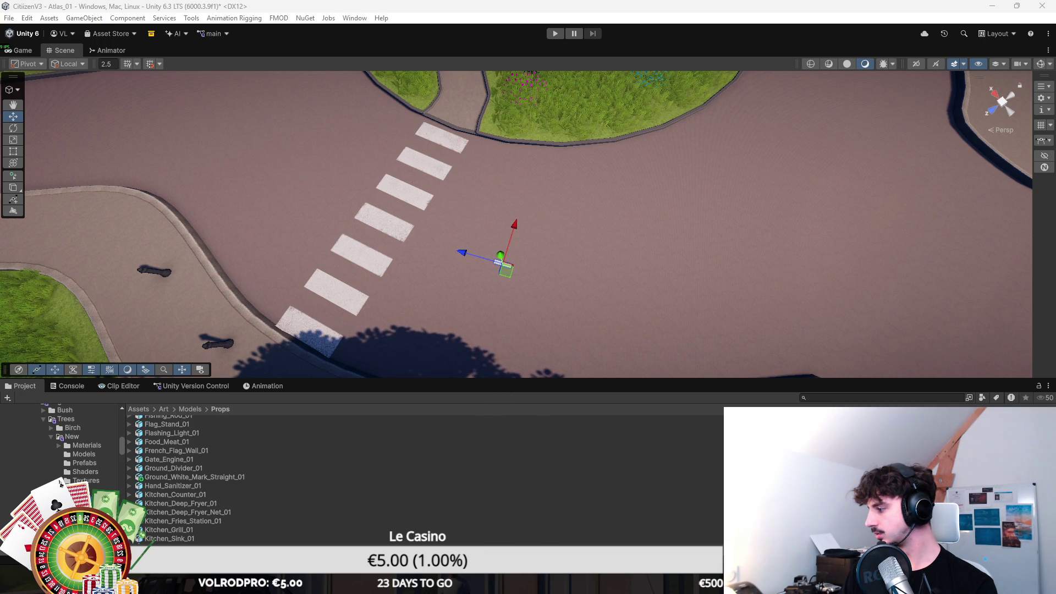
key(alt+Tab)
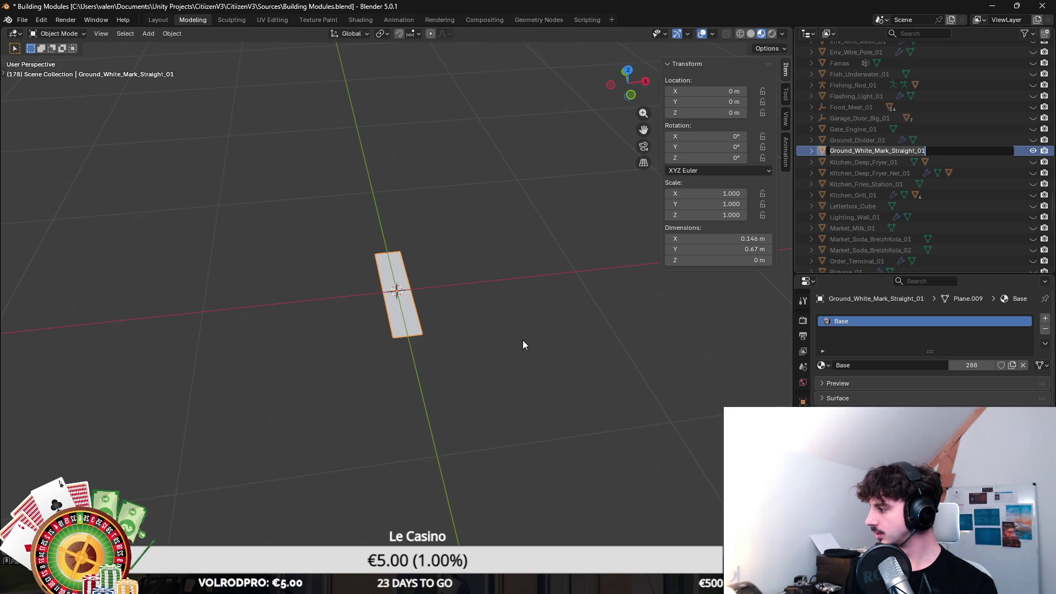
Set the white mark's length to 1.5 m and save the Blender file.
mouse_move(511, 364)
mouse_down()
mouse_move(582, 356)
mouse_move(688, 396)
mouse_move(735, 395)
mouse_up()
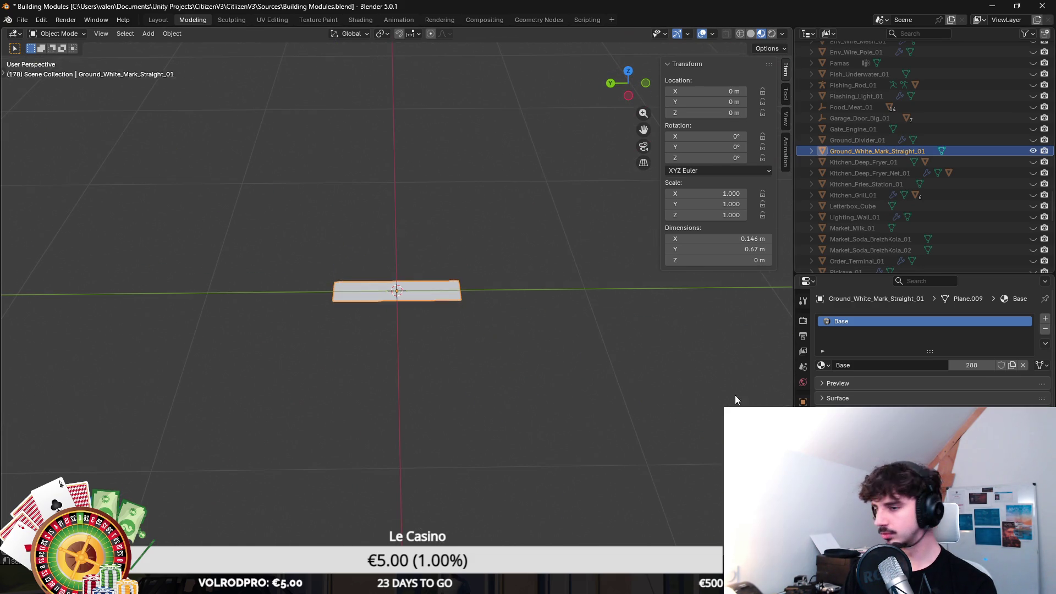
key(Tab)
key(Tab)
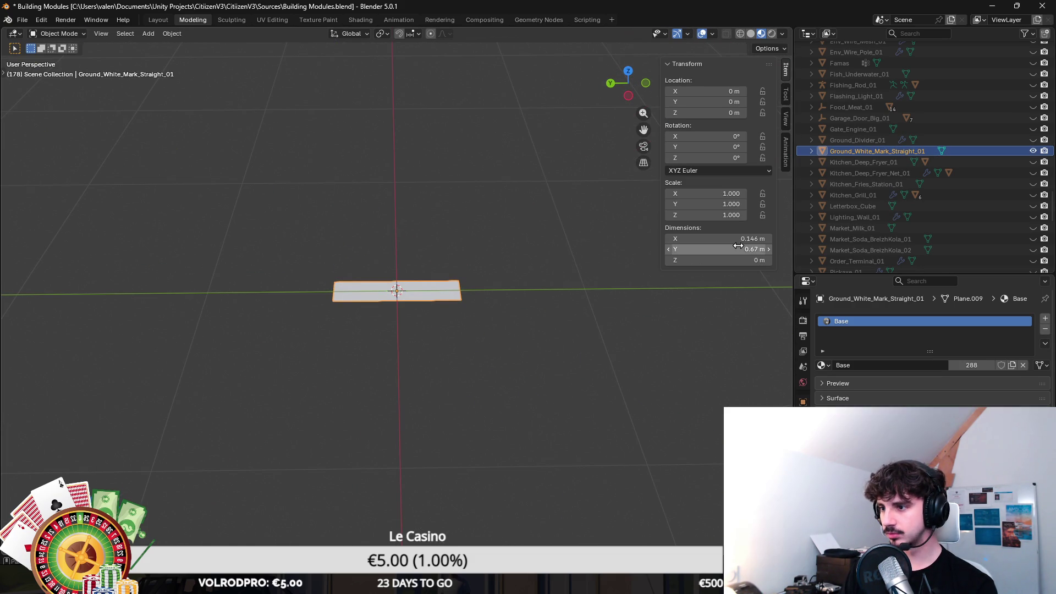
click(738, 249)
text(2.5)
key(Return)
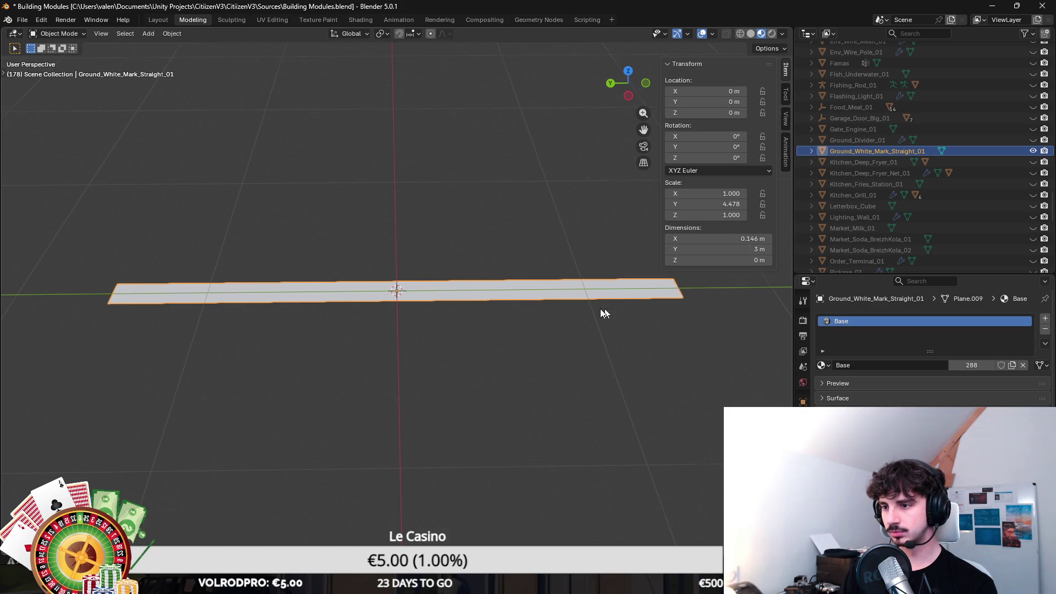
key(Tab)
key(Tab)
click(715, 250)
text(1.5)
key(Return)
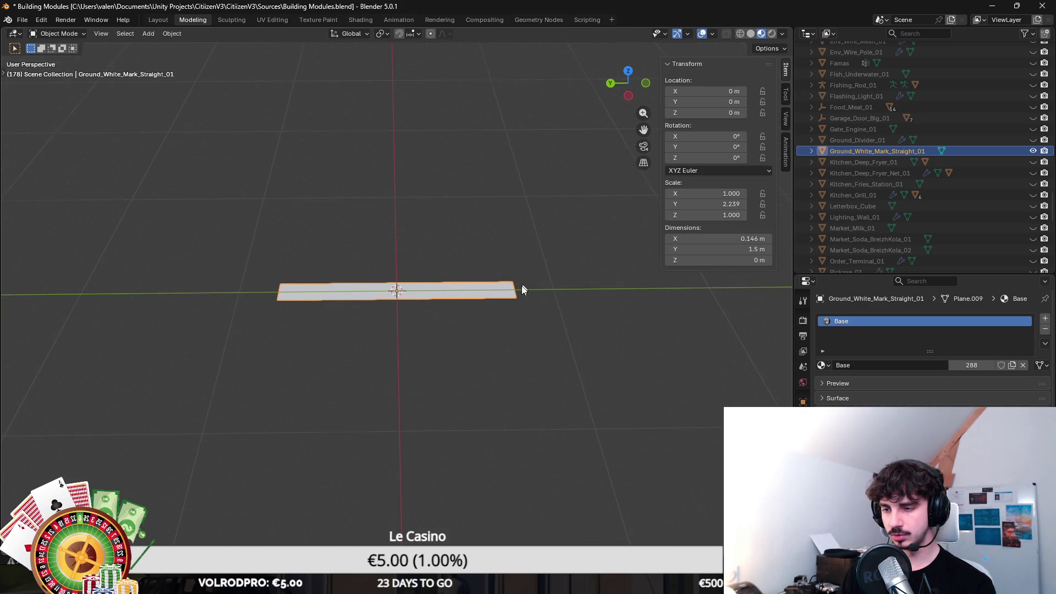
key(Tab)
key(ctrl+s)
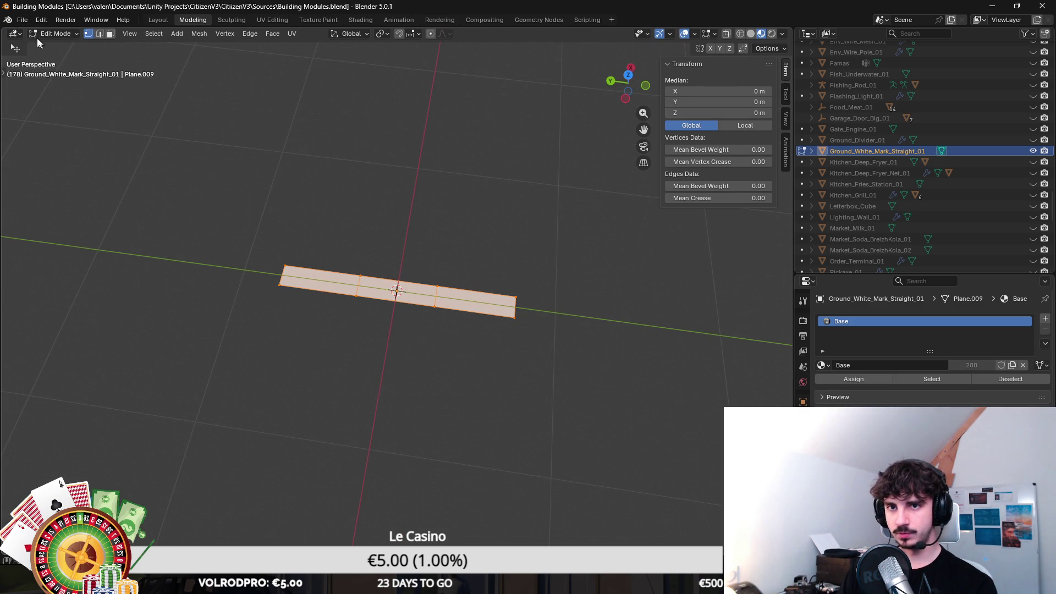
Re-export the mark over the existing FBX file and return to Unity.
click(22, 19)
mouse_move(69, 185)
click(190, 274)
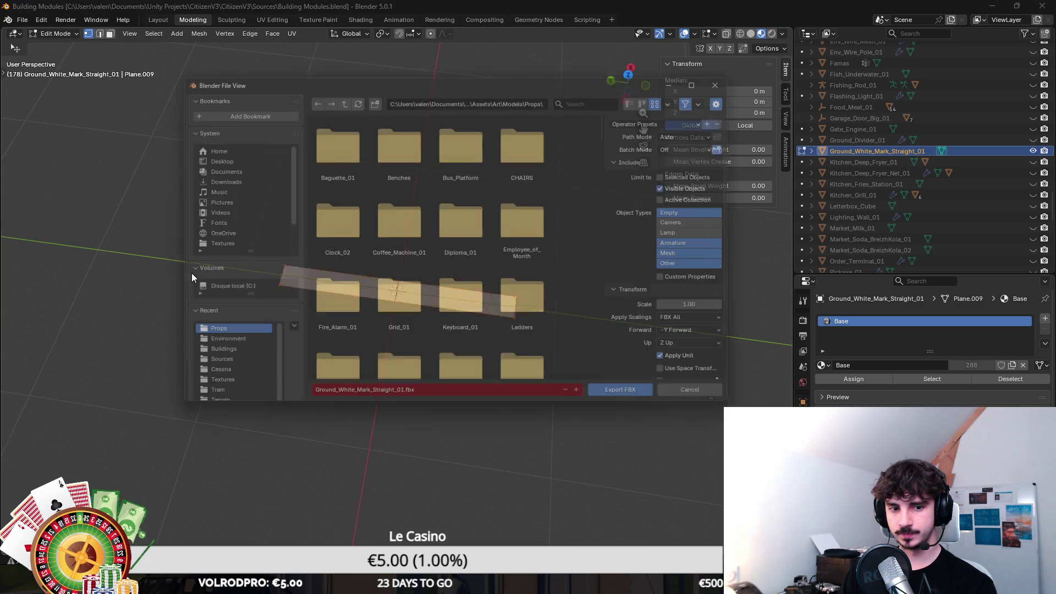
scroll(503, 263, down, 1)
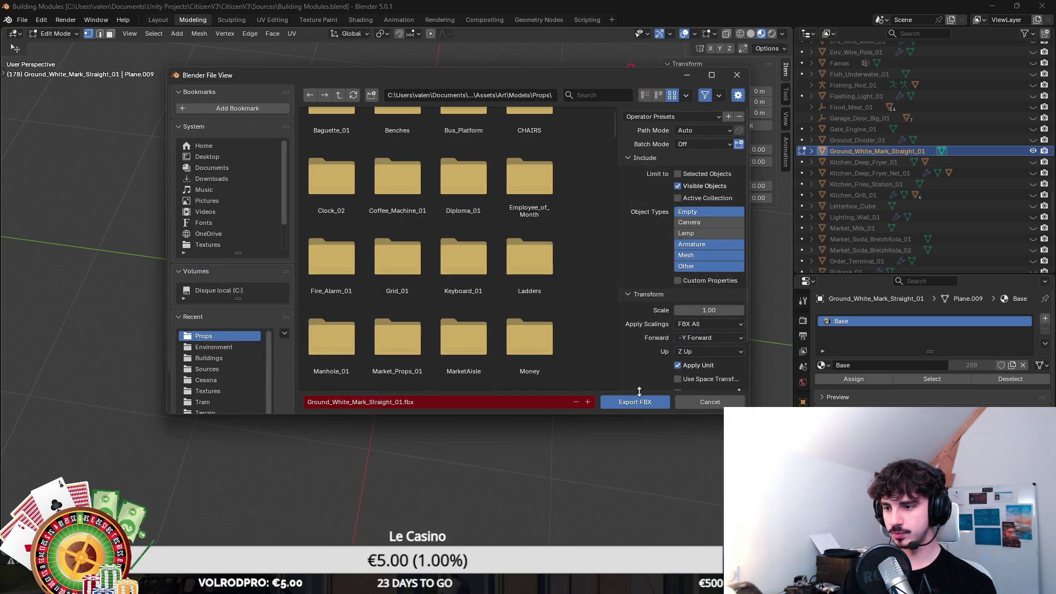
click(635, 402)
key(alt+Tab)
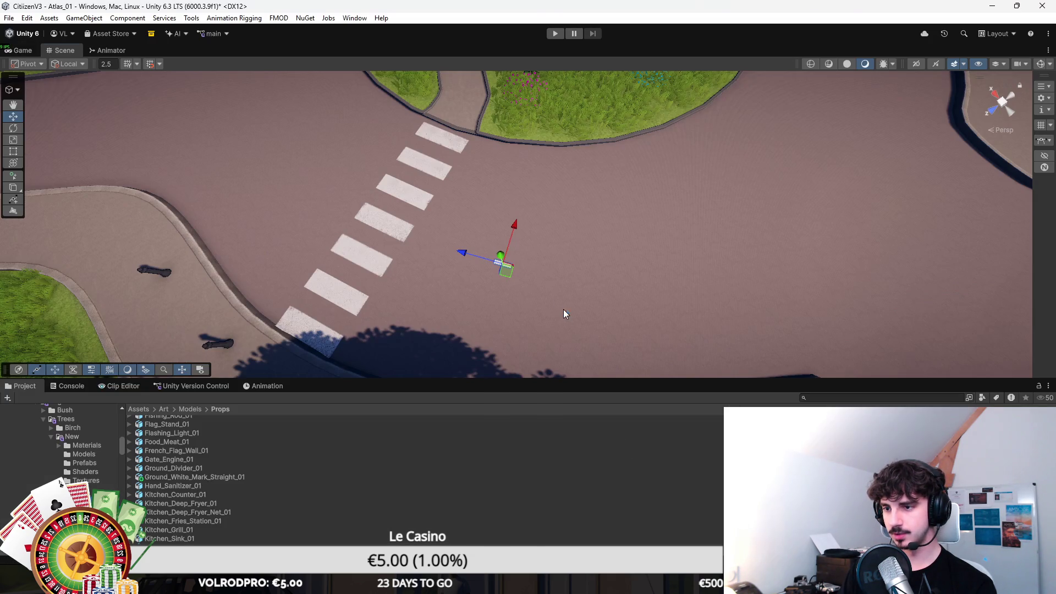
Start a spline with its first three knots placed along the roundabout lane.
key(f)
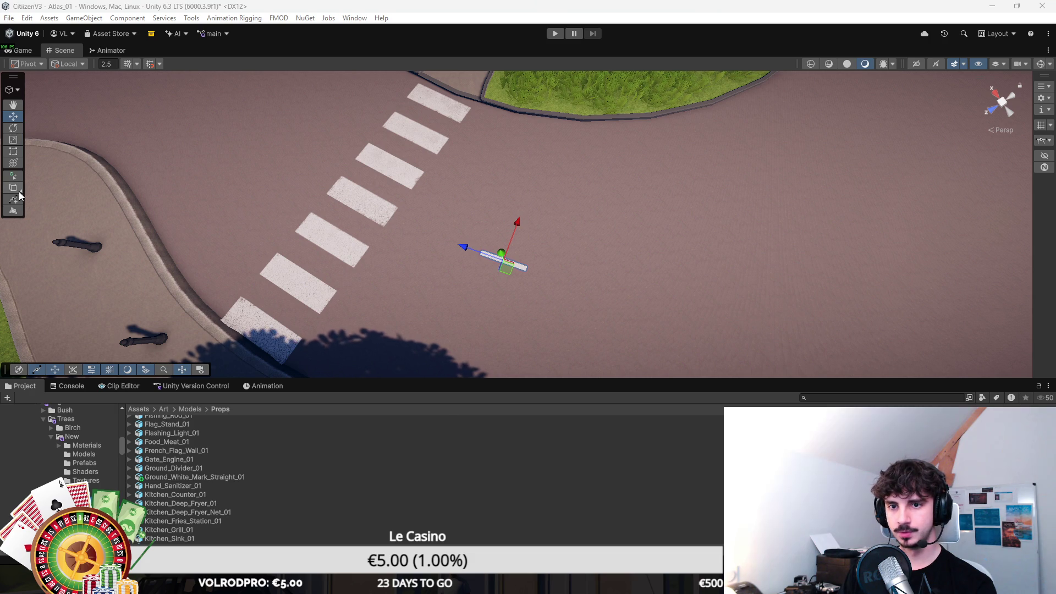
click(13, 175)
scroll(428, 244, down, 3)
click(308, 216)
click(449, 243)
scroll(617, 193, down, 5)
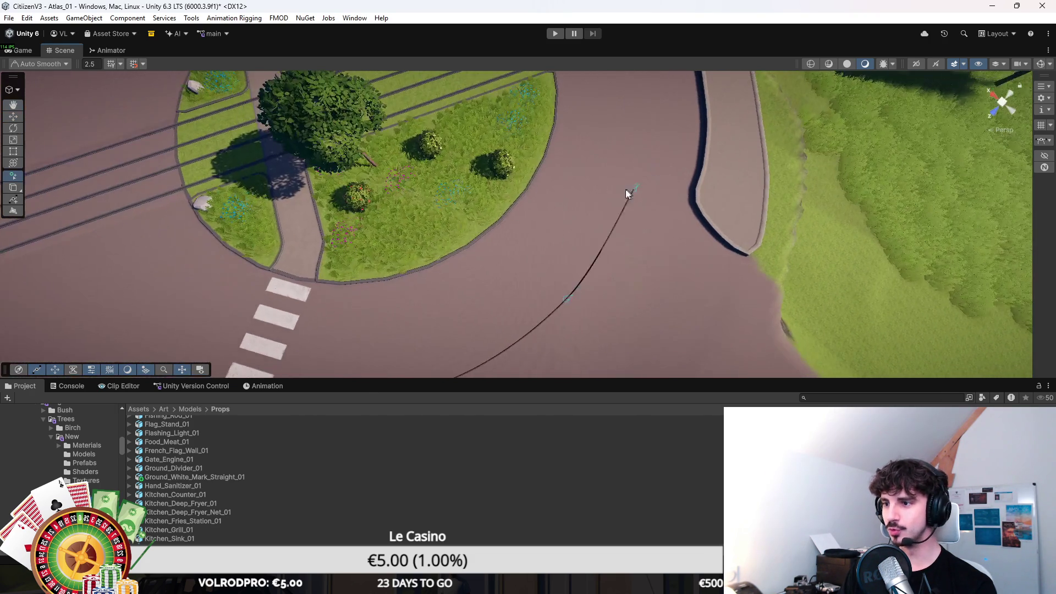
scroll(622, 184, up, 5)
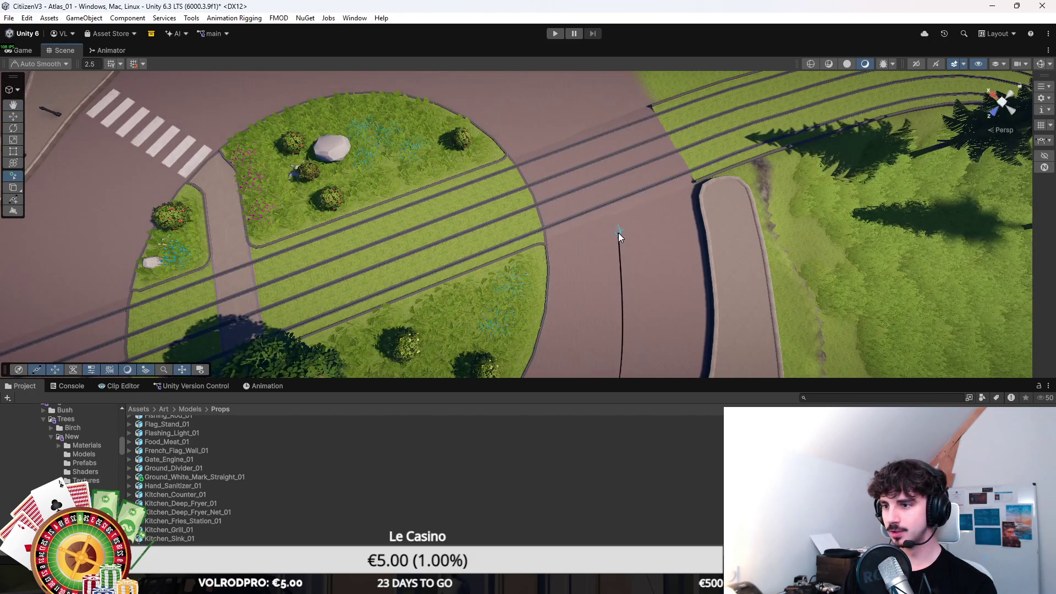
scroll(605, 226, up, 4)
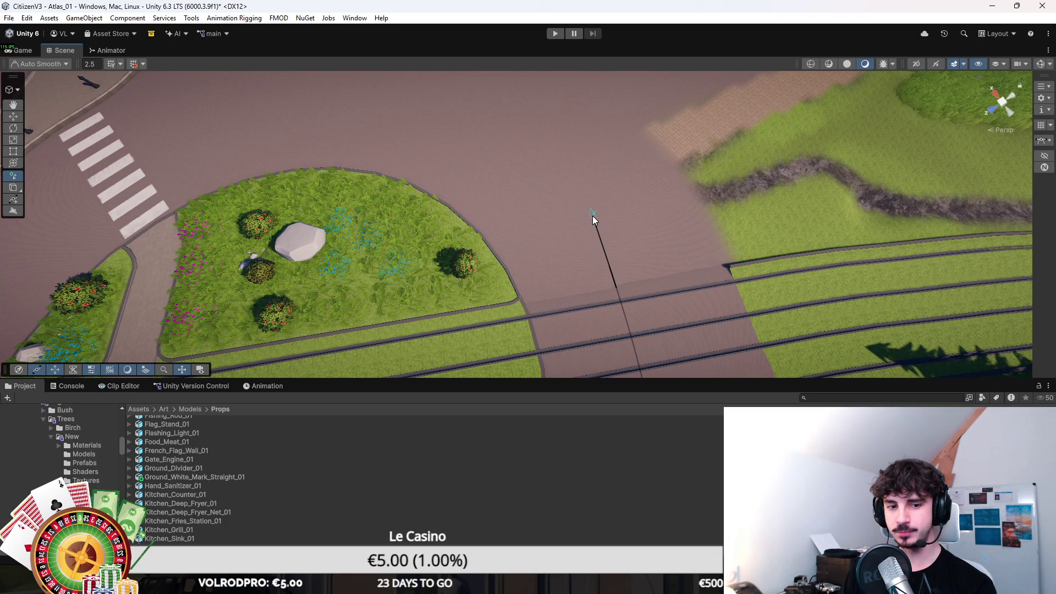
click(593, 216)
scroll(560, 178, down, 3)
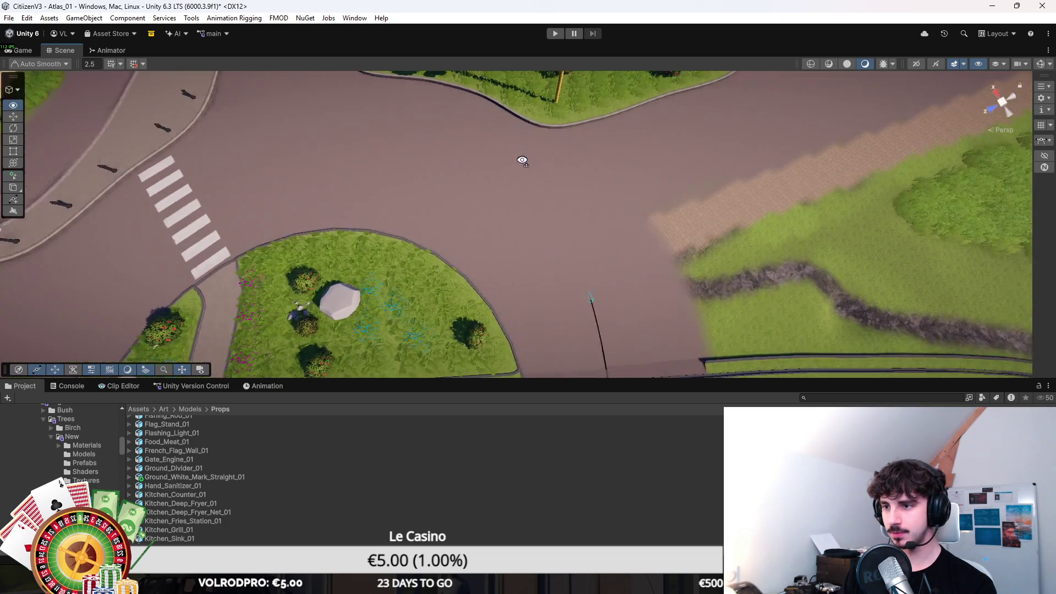
Continue knots around the median past the crosswalk and close the spline at its first knot.
click(505, 196)
click(430, 164)
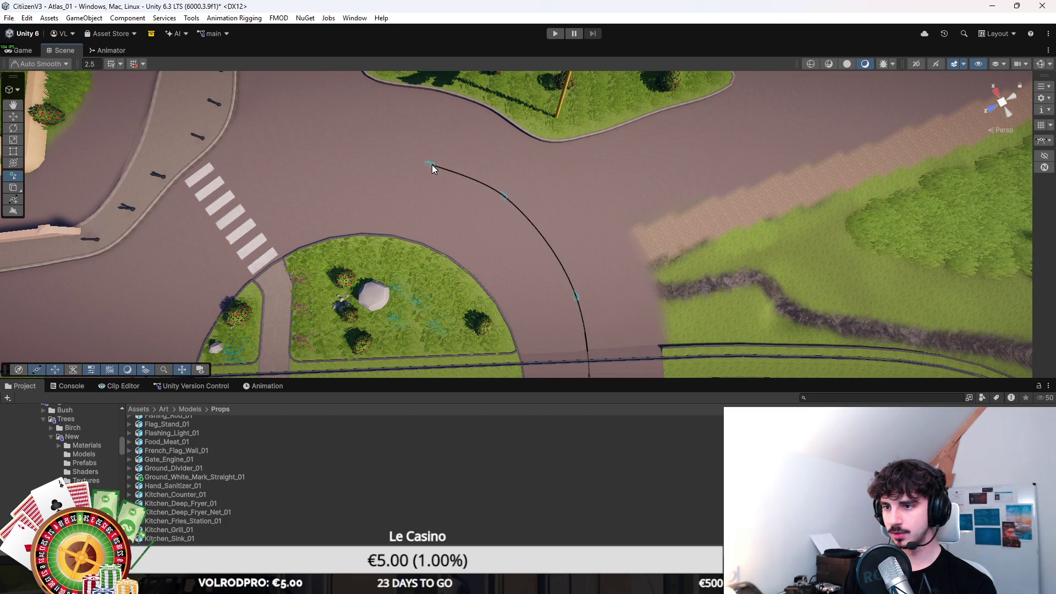
click(329, 159)
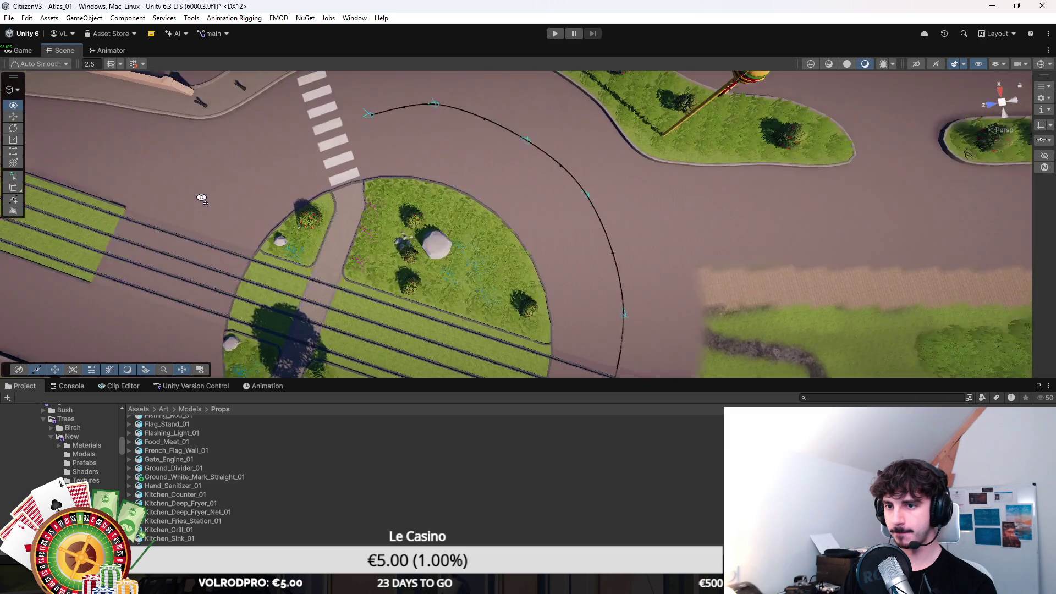
click(347, 147)
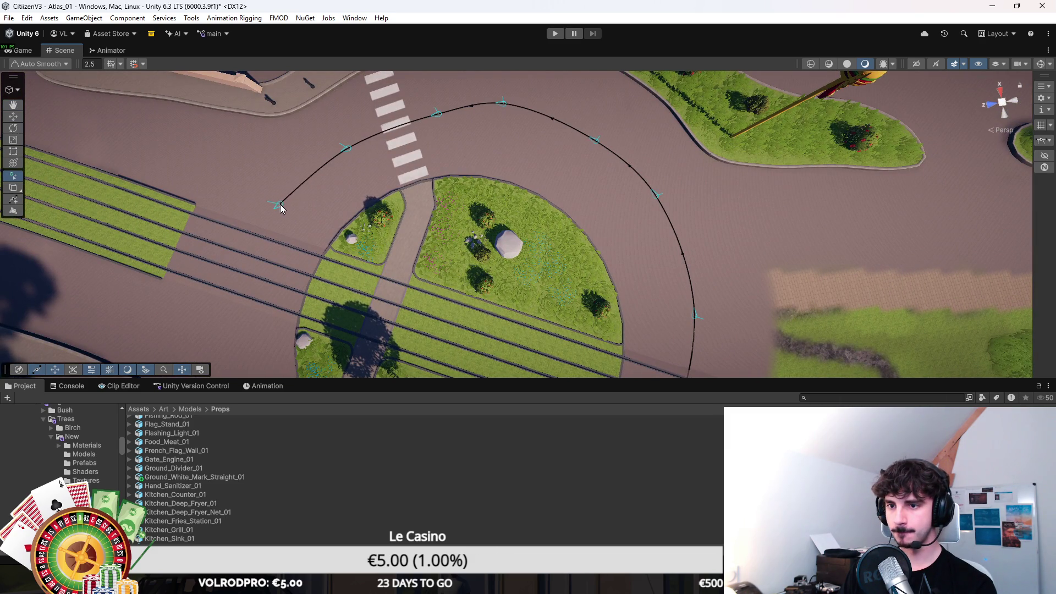
drag(276, 208, 233, 188)
click(233, 188)
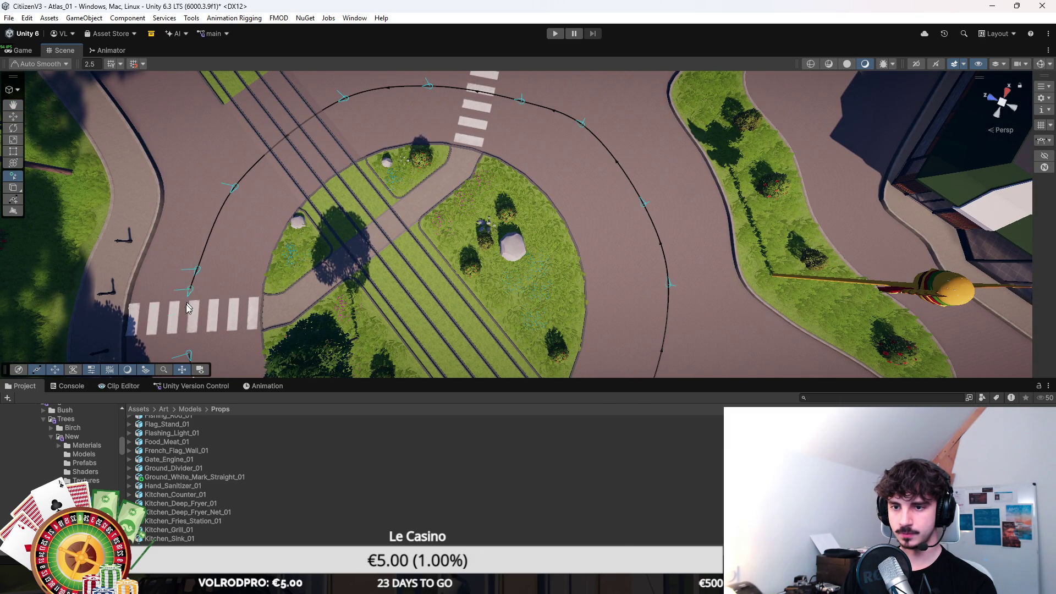
click(189, 355)
mouse_move(330, 281)
mouse_down()
mouse_move(526, 275)
mouse_move(506, 263)
mouse_move(528, 297)
mouse_move(559, 259)
mouse_up()
Select the spline's knots and lower the right-hand knot down to road level.
click(560, 256)
shift+click(456, 261)
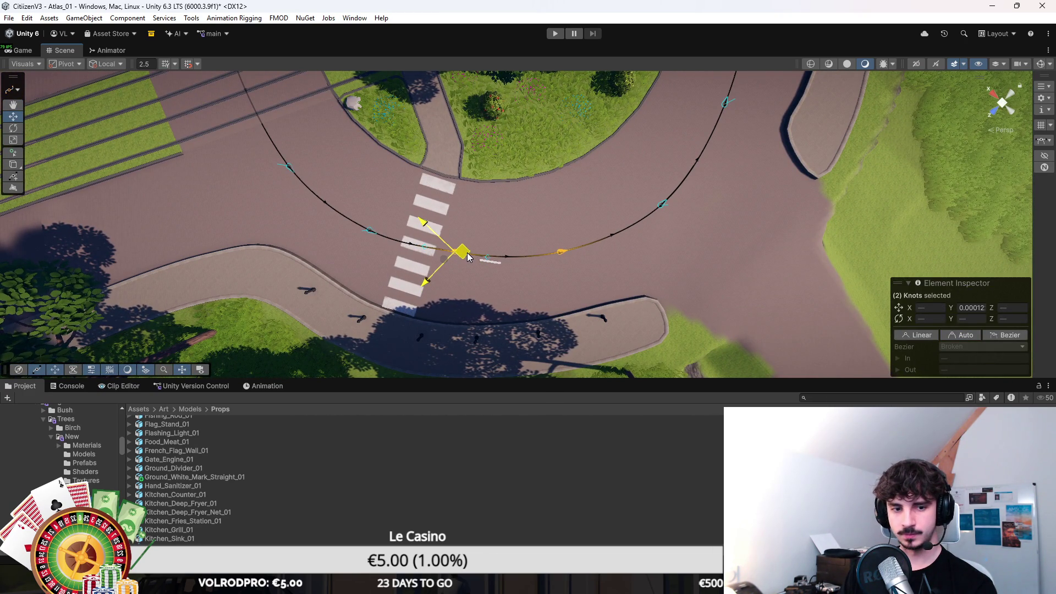
click(660, 209)
mouse_move(661, 211)
mouse_down()
mouse_move(437, 217)
mouse_move(460, 212)
mouse_move(452, 199)
mouse_up()
click(346, 220)
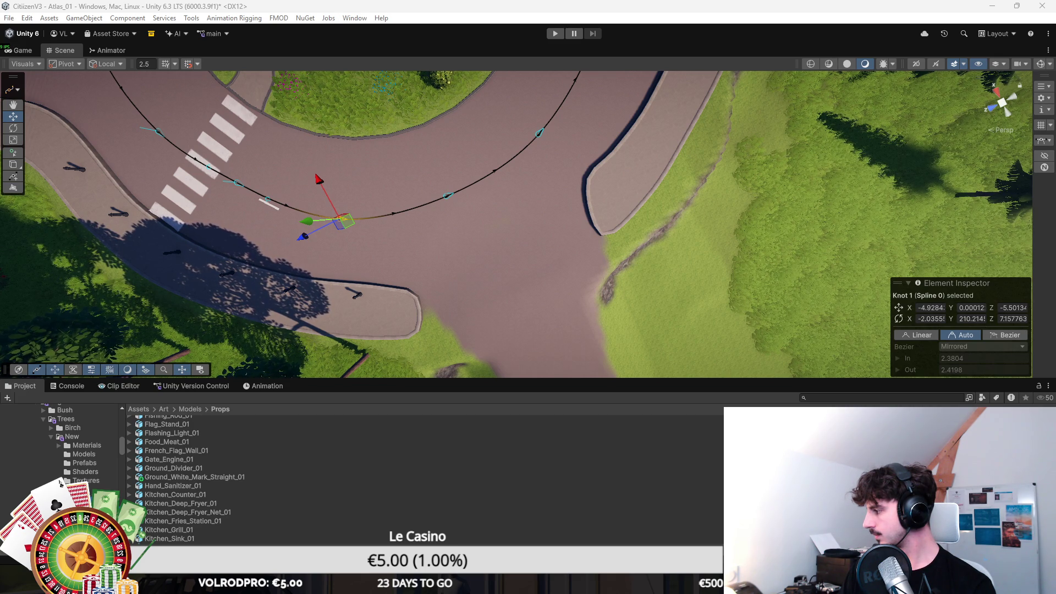
Drag the knot at the crosswalk up-left to smooth the curve past it.
drag(688, 243, 731, 231)
mouse_move(962, 173)
mouse_down()
mouse_move(510, 177)
mouse_move(630, 177)
mouse_up()
scroll(629, 184, up, 3)
click(444, 231)
click(442, 232)
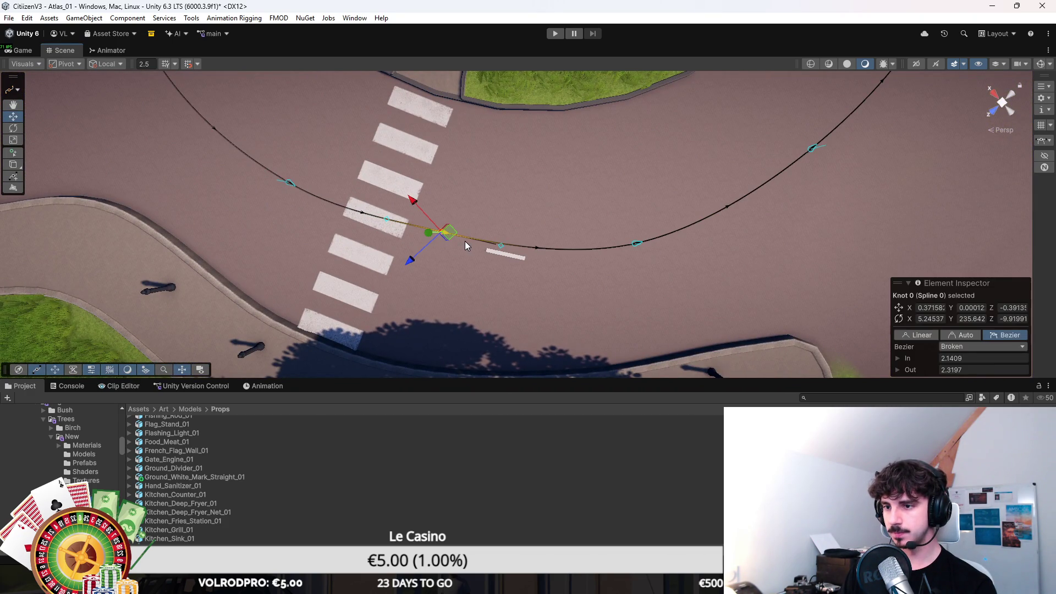
click(464, 245)
click(634, 243)
drag(634, 243, 617, 230)
Frame and check the knots on either side of the crosswalk.
click(287, 182)
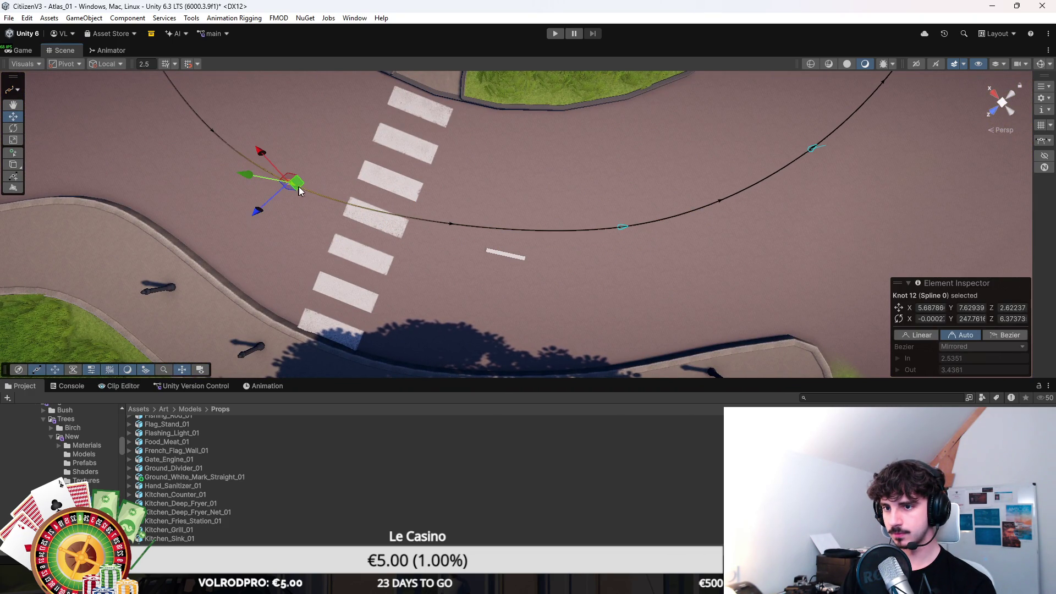
key(f)
click(647, 219)
key(f)
click(588, 209)
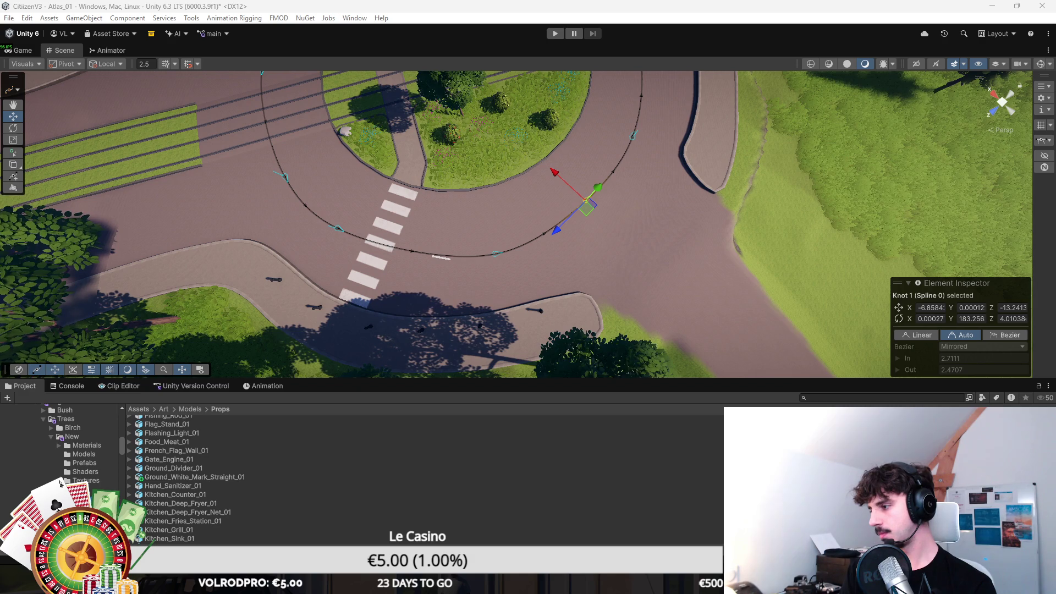
scroll(690, 254, down, 10)
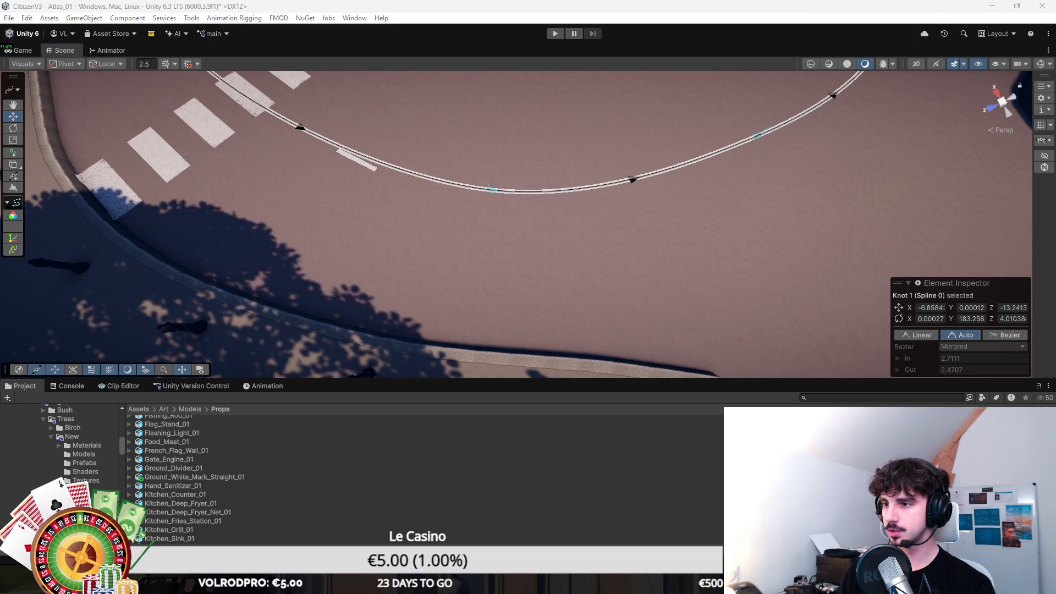
Deselect the knots and orbit close to inspect the dashed markings near the crosswalk.
scroll(764, 200, up, 6)
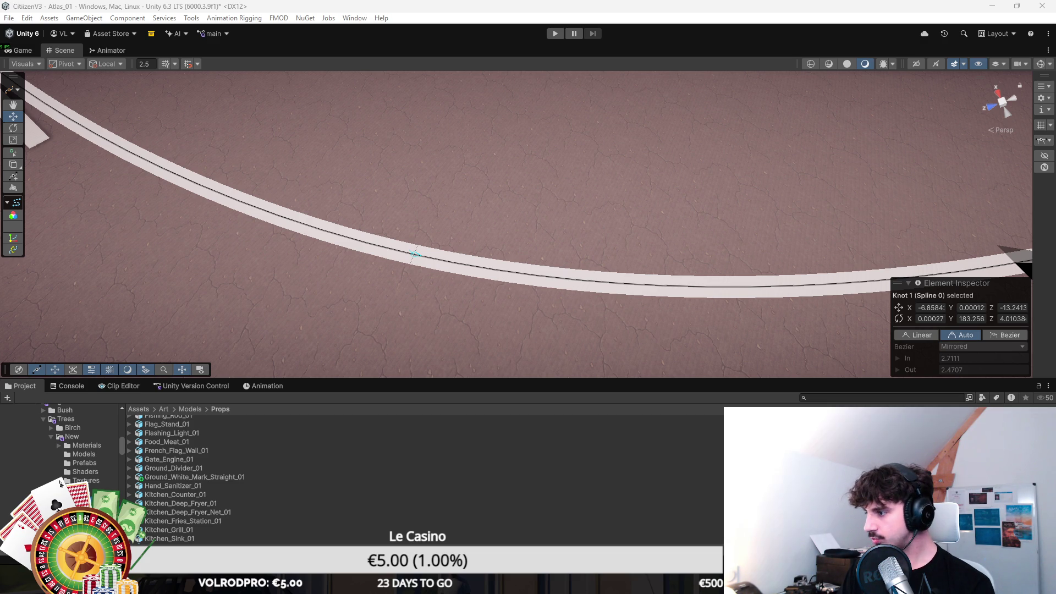
scroll(672, 177, down, 5)
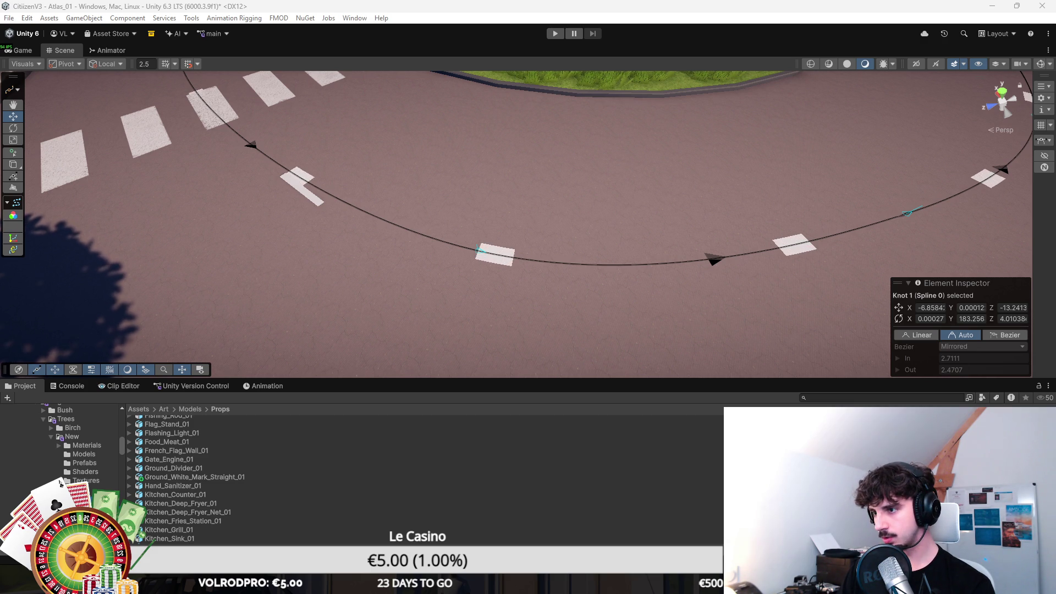
key(Escape)
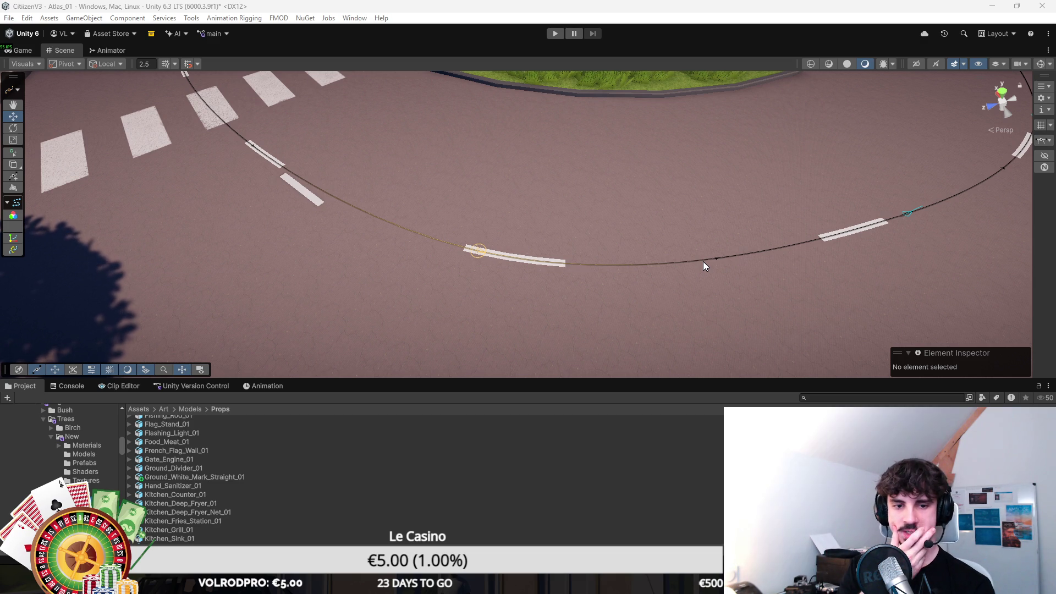
mouse_move(638, 271)
mouse_down()
mouse_move(594, 253)
mouse_move(635, 263)
mouse_move(641, 203)
mouse_move(703, 220)
mouse_move(687, 242)
mouse_up()
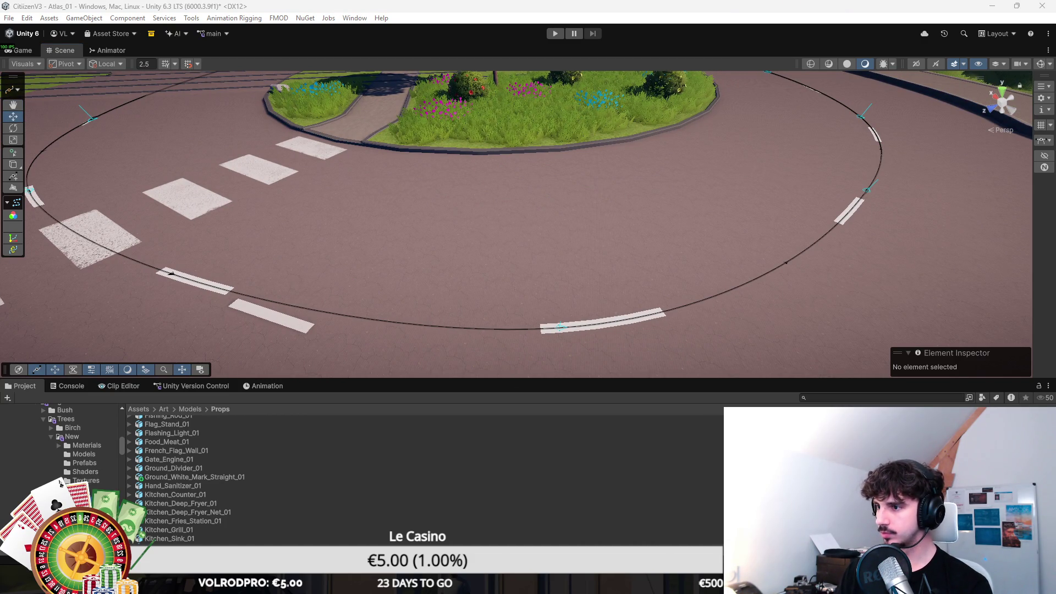
mouse_move(786, 121)
mouse_down()
mouse_move(641, 122)
mouse_move(659, 161)
mouse_up()
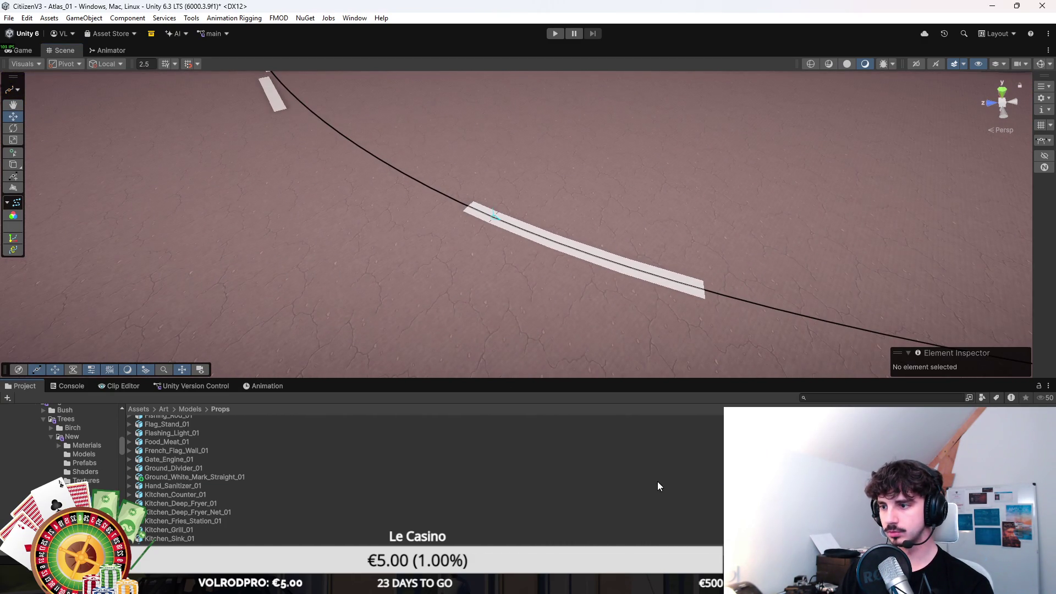
Deselect the spline and orbit out to an oblique view of the dashed markings around the roundabout.
click(450, 361)
scroll(494, 329, down, 5)
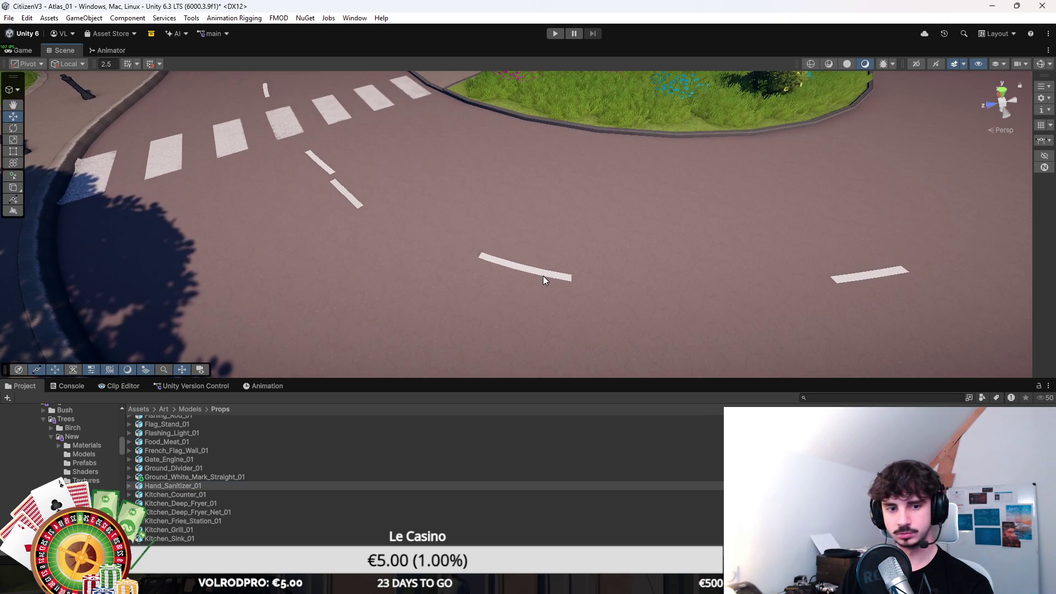
mouse_move(544, 275)
mouse_down()
mouse_move(715, 273)
mouse_move(672, 278)
mouse_move(632, 309)
mouse_move(687, 300)
mouse_up()
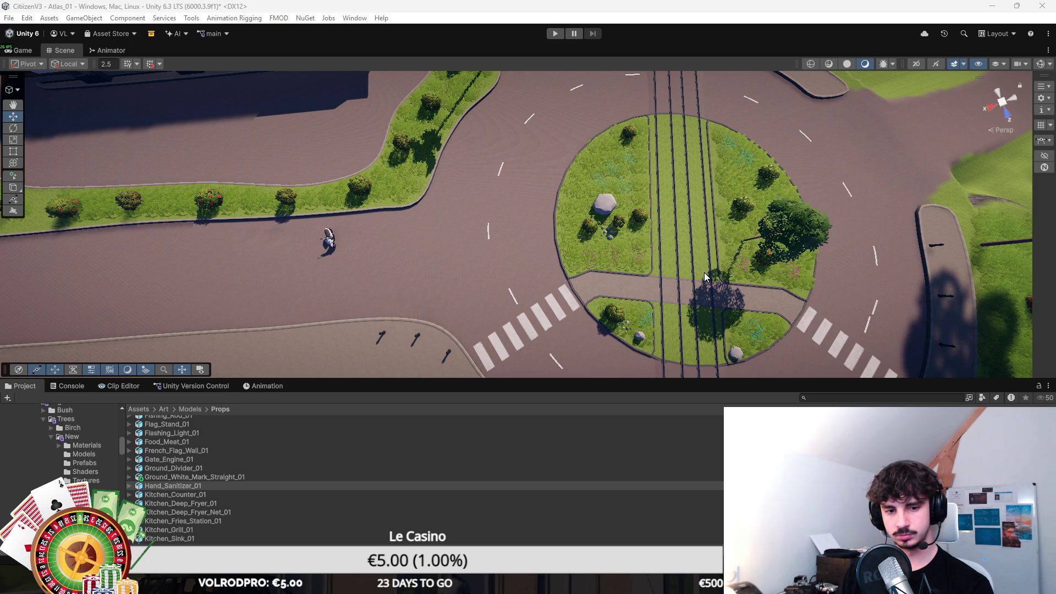
mouse_move(698, 273)
mouse_down()
mouse_move(830, 233)
mouse_move(797, 207)
mouse_up()
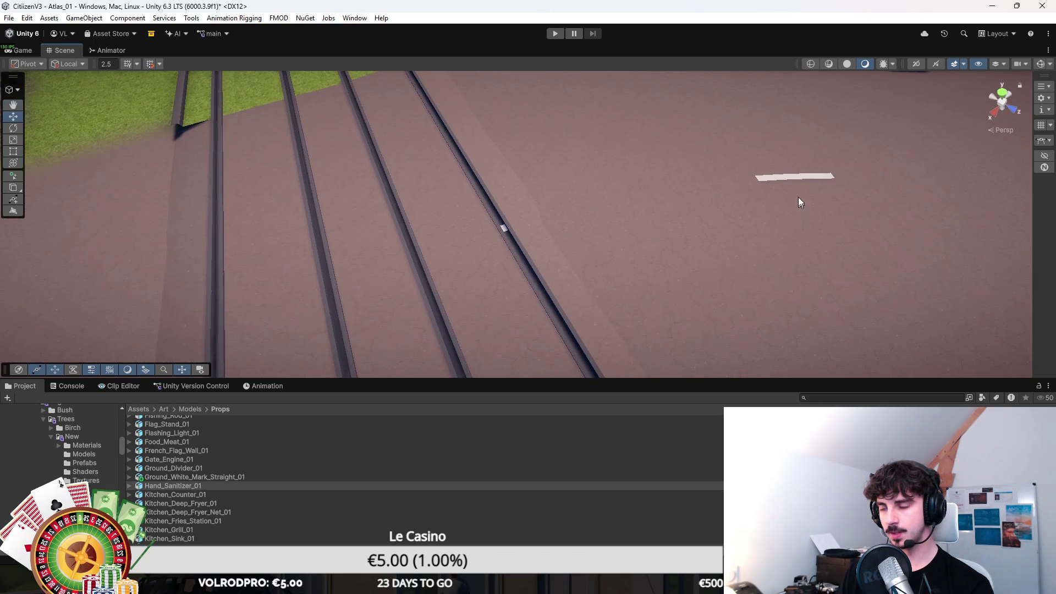
click(13, 89)
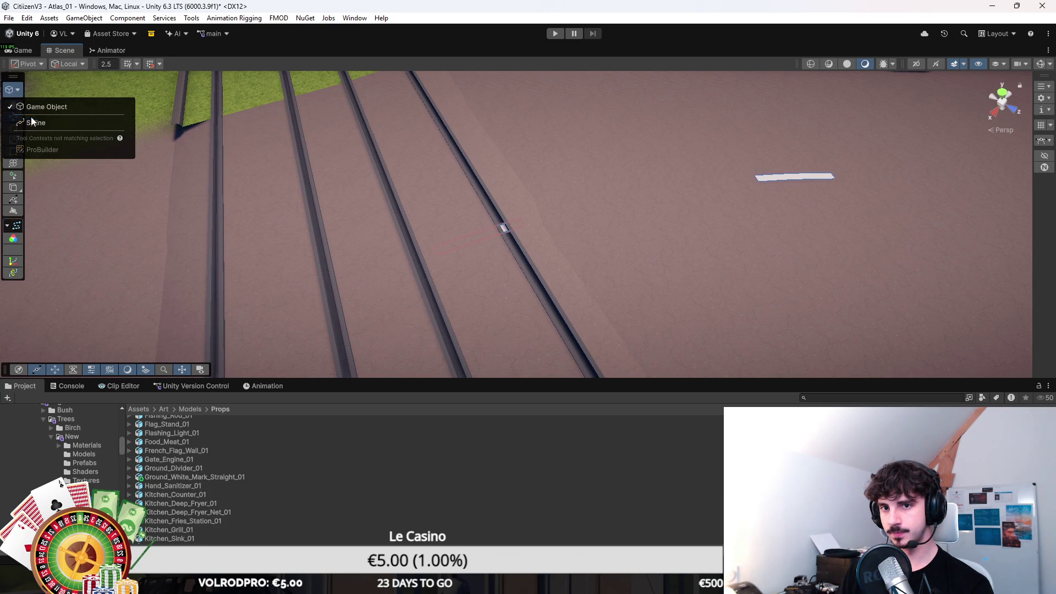
Enter spline editing and slide the knot near the rail tracks to reshape the curve.
click(88, 122)
click(600, 204)
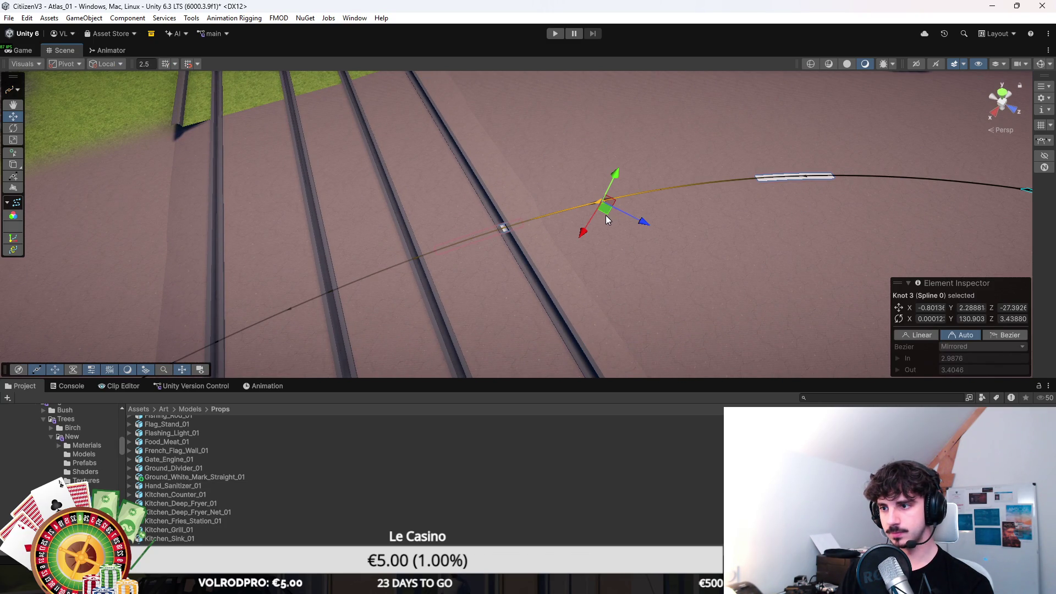
scroll(636, 221, down, 2)
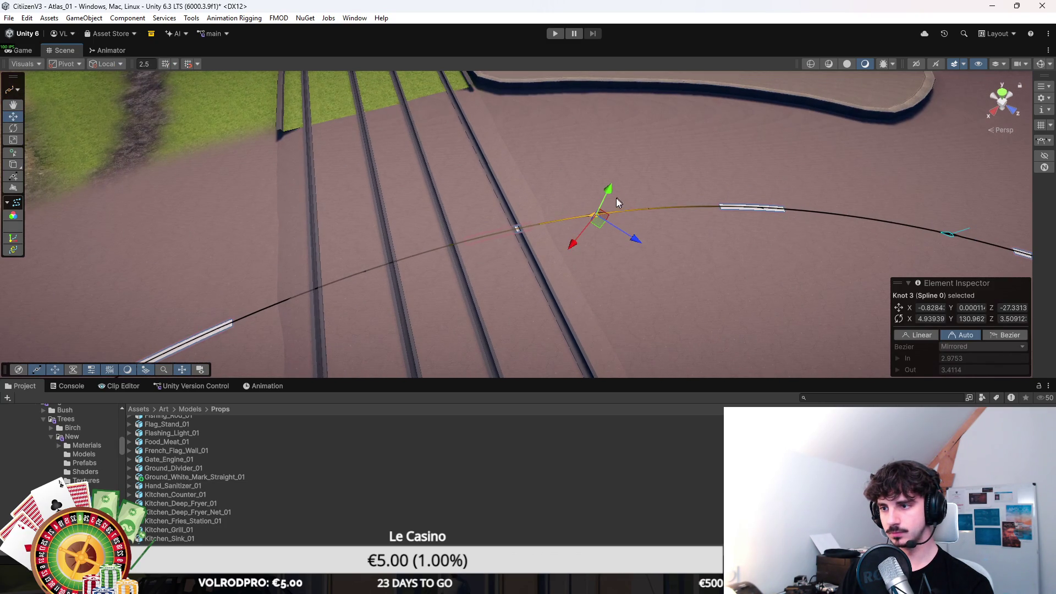
drag(579, 279, 586, 277)
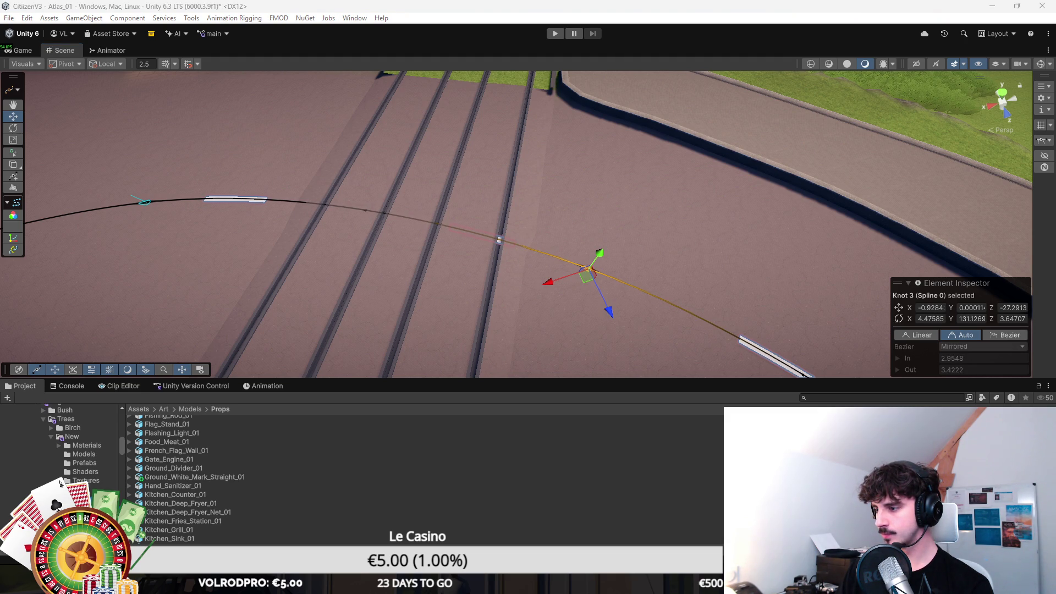
scroll(566, 239, down, 5)
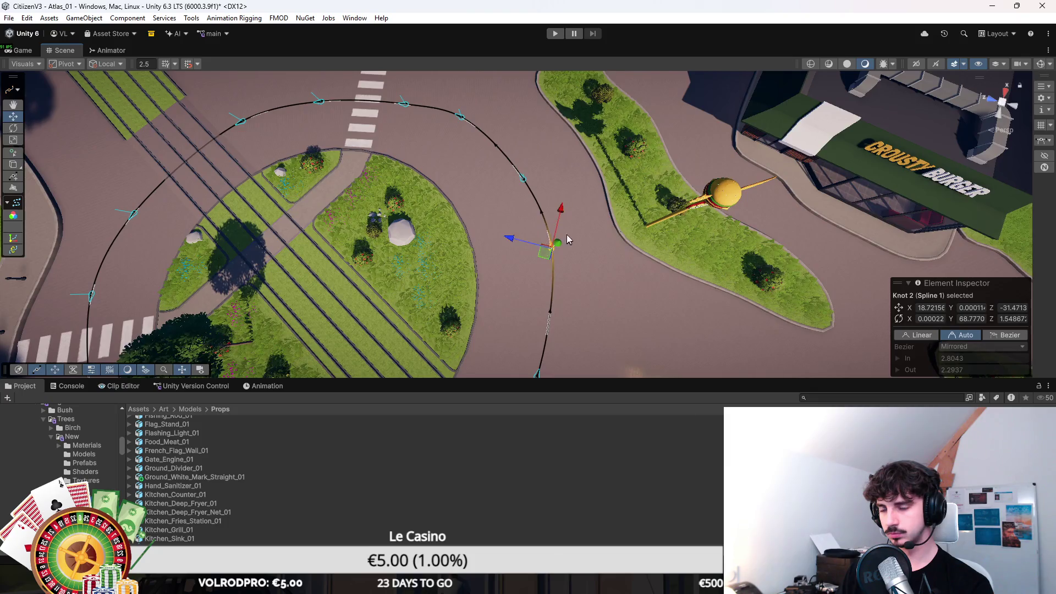
Nudge knots on the second lane-marking spline to refine its curve.
click(566, 239)
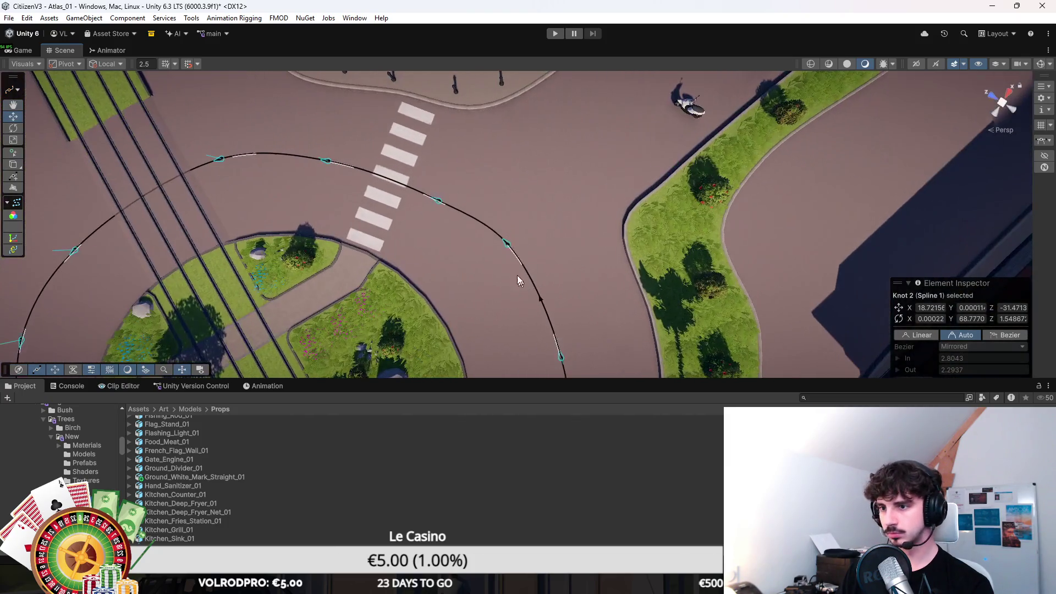
click(507, 245)
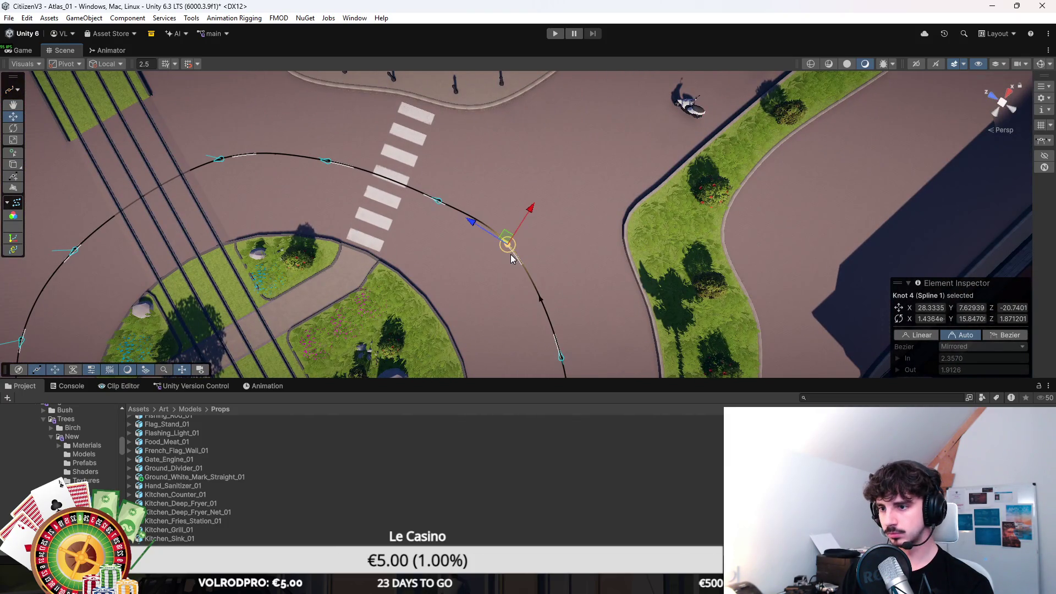
mouse_move(510, 244)
mouse_down()
mouse_move(498, 238)
mouse_move(490, 254)
mouse_up()
click(470, 246)
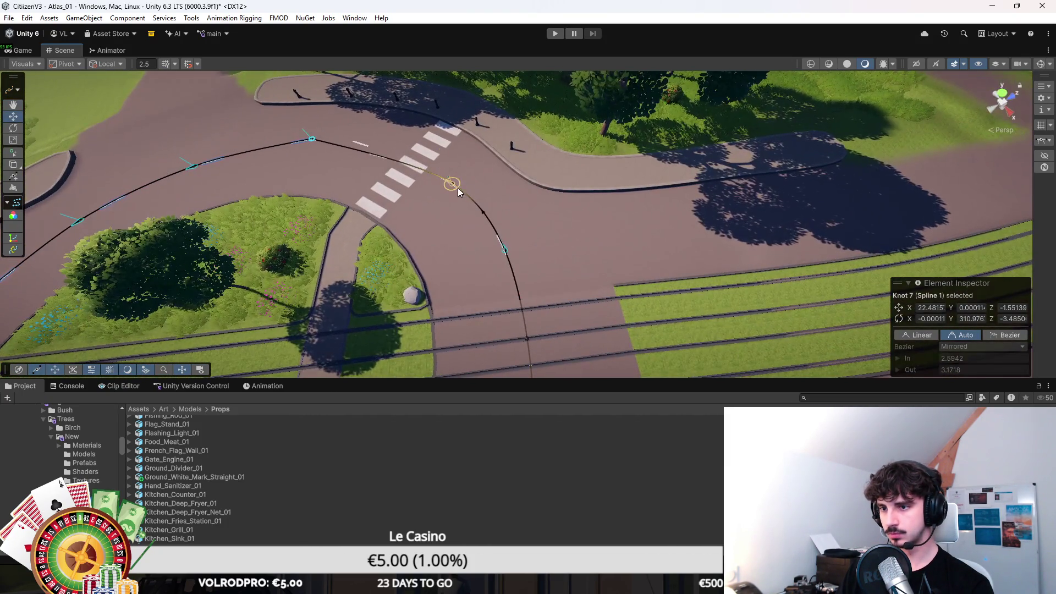
click(457, 187)
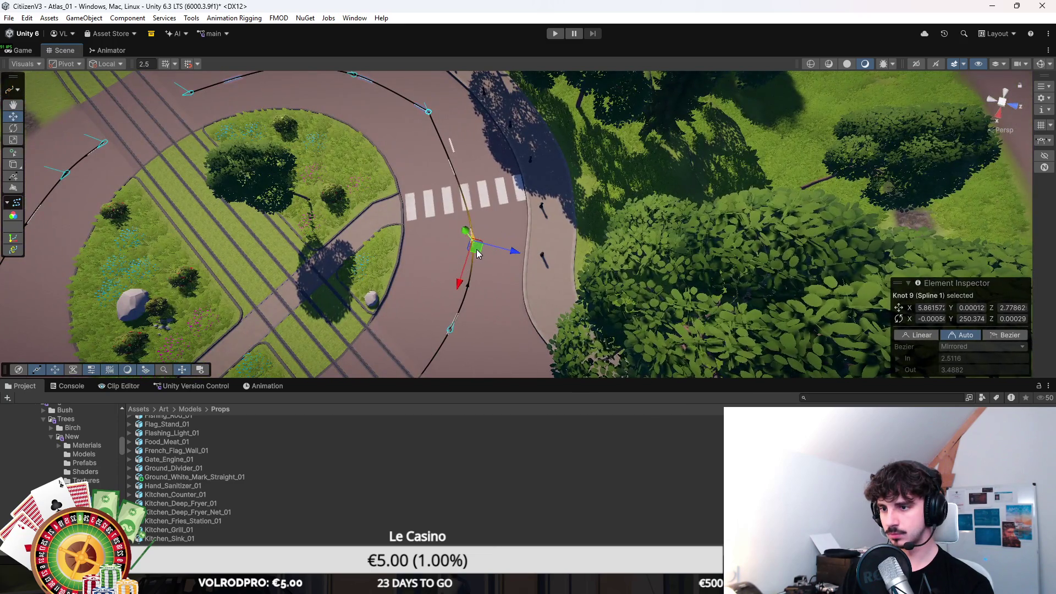
drag(476, 249, 471, 254)
Select the two knots beside the crosswalk, frame them with F, and move them along the lane.
click(451, 329)
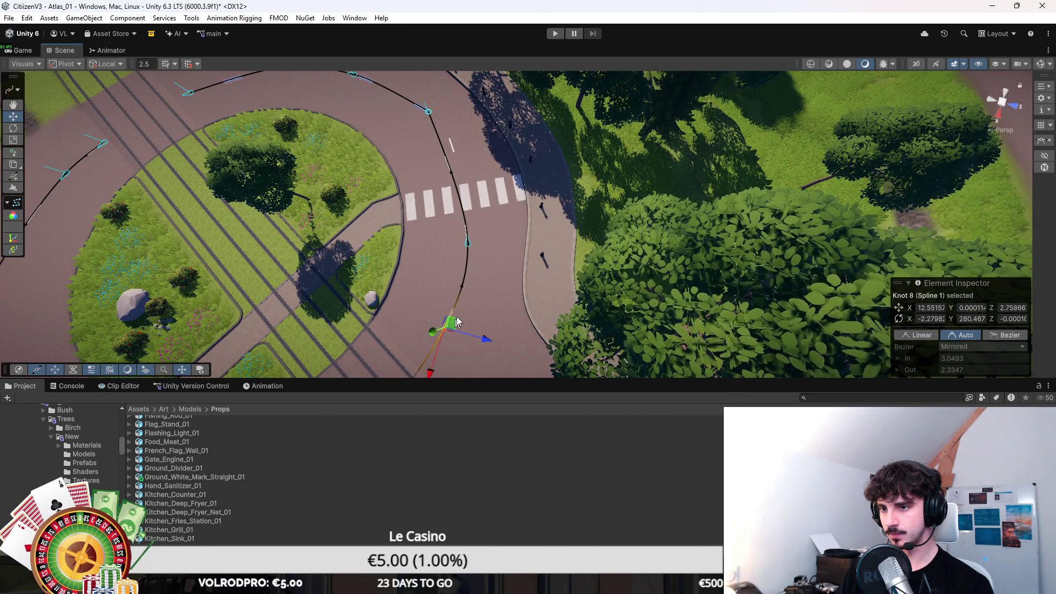
shift+click(428, 112)
key(f)
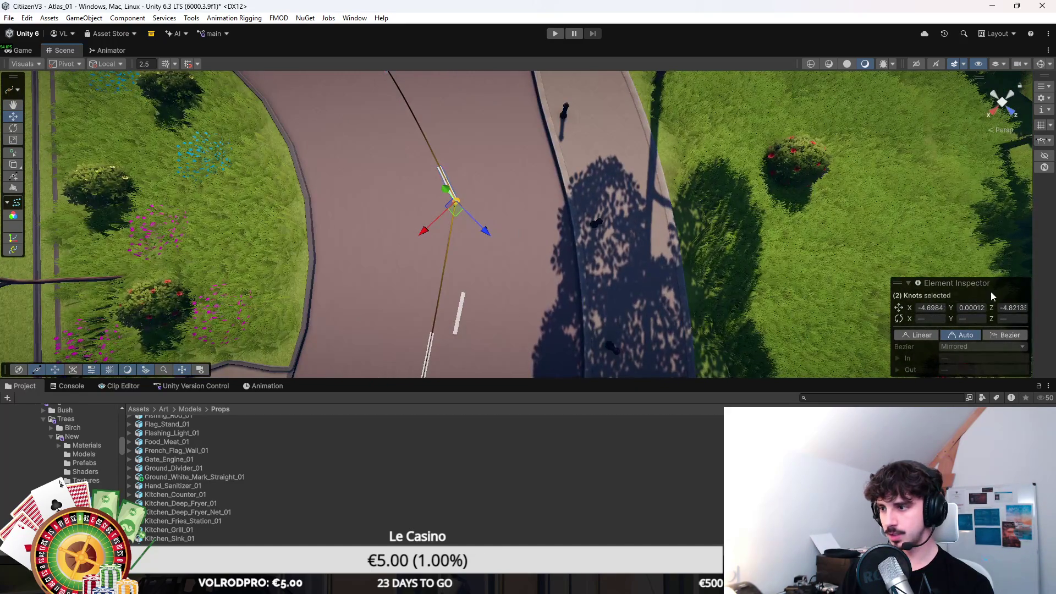
drag(545, 220, 555, 222)
scroll(556, 222, up, 5)
mouse_move(456, 196)
mouse_down()
mouse_move(273, 165)
mouse_move(267, 153)
mouse_move(464, 216)
mouse_move(482, 270)
mouse_move(424, 278)
mouse_move(522, 242)
mouse_up()
Set the knots' tangents Linear then Bezier, pull the tangent handles, and adjust the spline's first knot.
click(926, 337)
click(1001, 336)
mouse_move(485, 202)
mouse_down()
mouse_move(419, 167)
mouse_move(432, 177)
mouse_up()
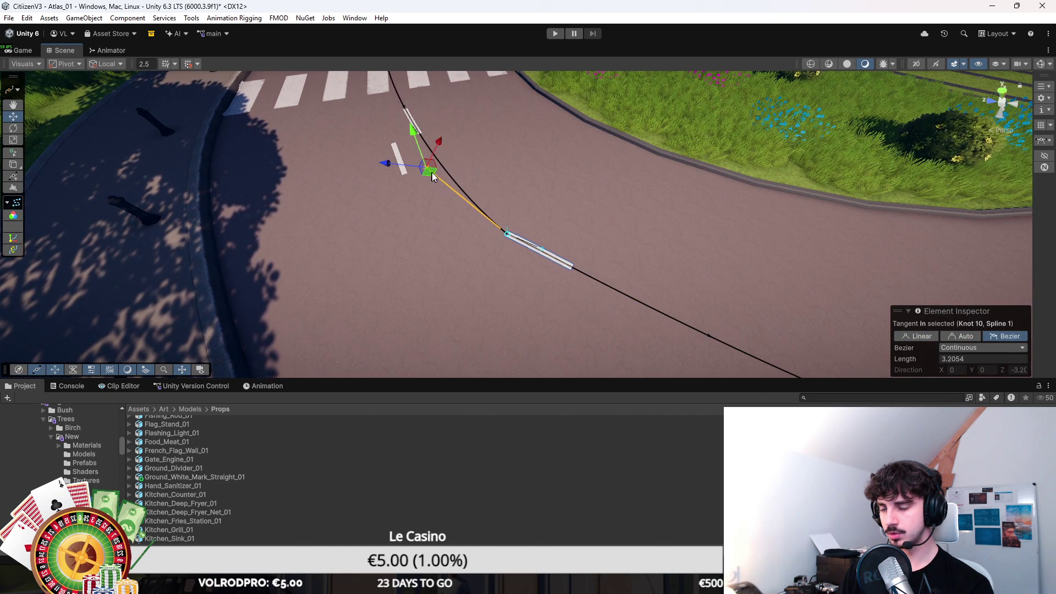
click(506, 234)
mouse_move(509, 234)
mouse_down()
mouse_move(527, 230)
mouse_move(648, 280)
mouse_up()
click(555, 247)
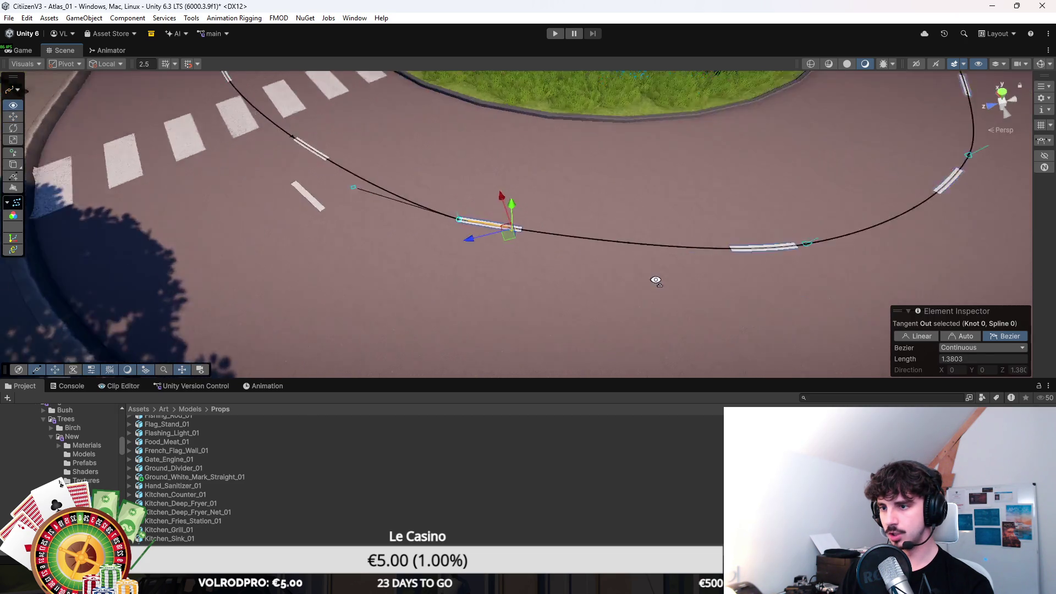
scroll(648, 280, down, 8)
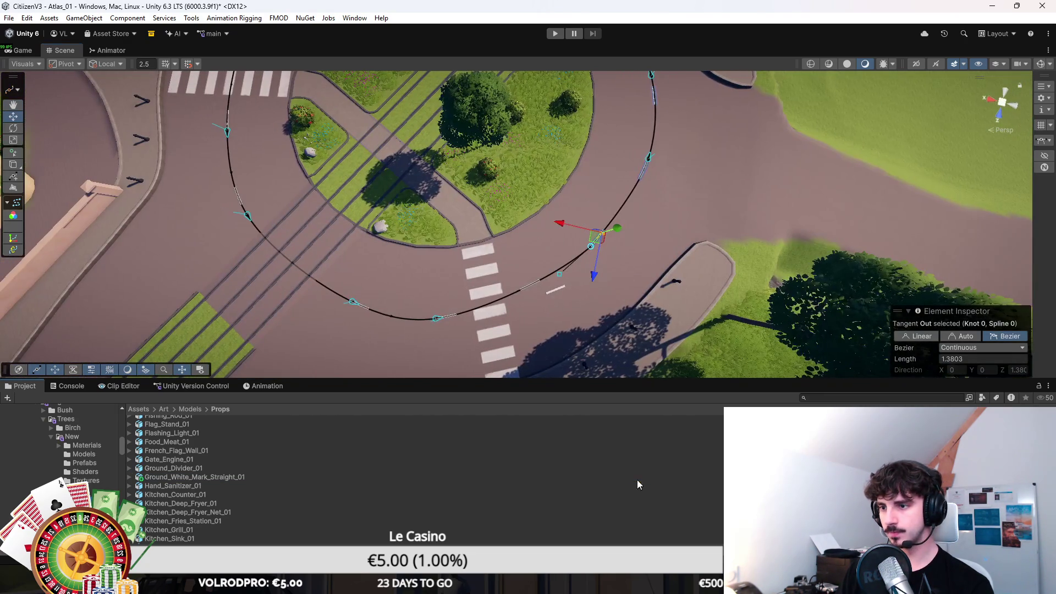
click(635, 493)
scroll(757, 290, down, 5)
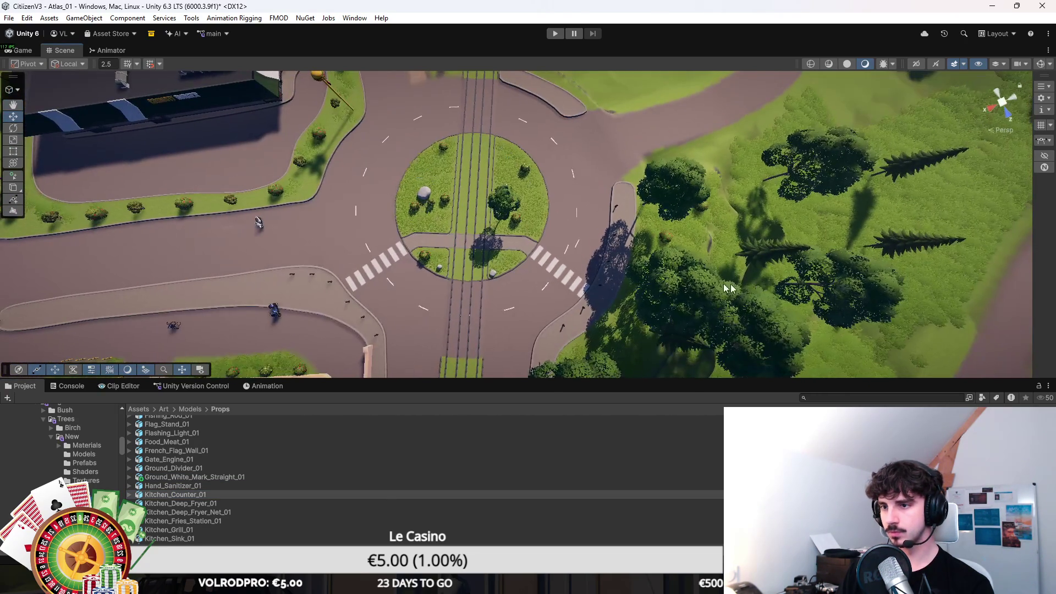
scroll(573, 276, up, 3)
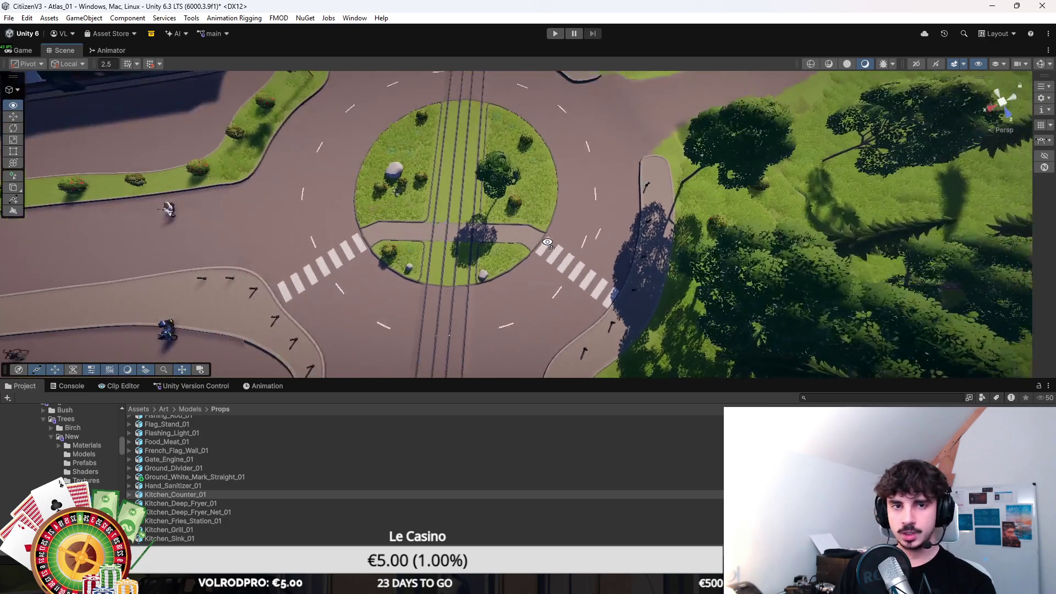
scroll(548, 242, up, 6)
scroll(633, 202, up, 5)
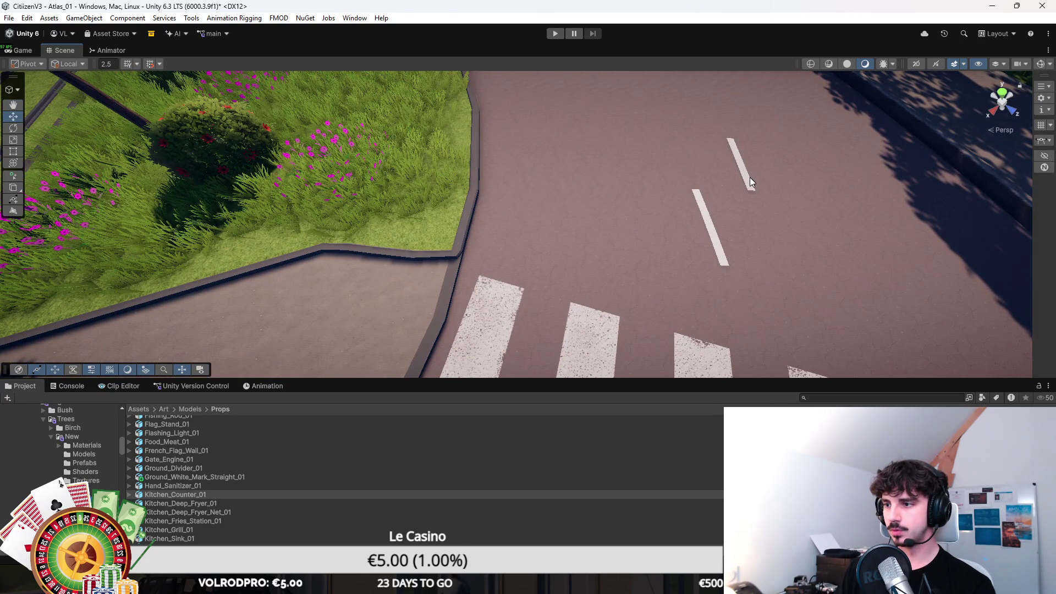
click(724, 243)
key(ctrl+z)
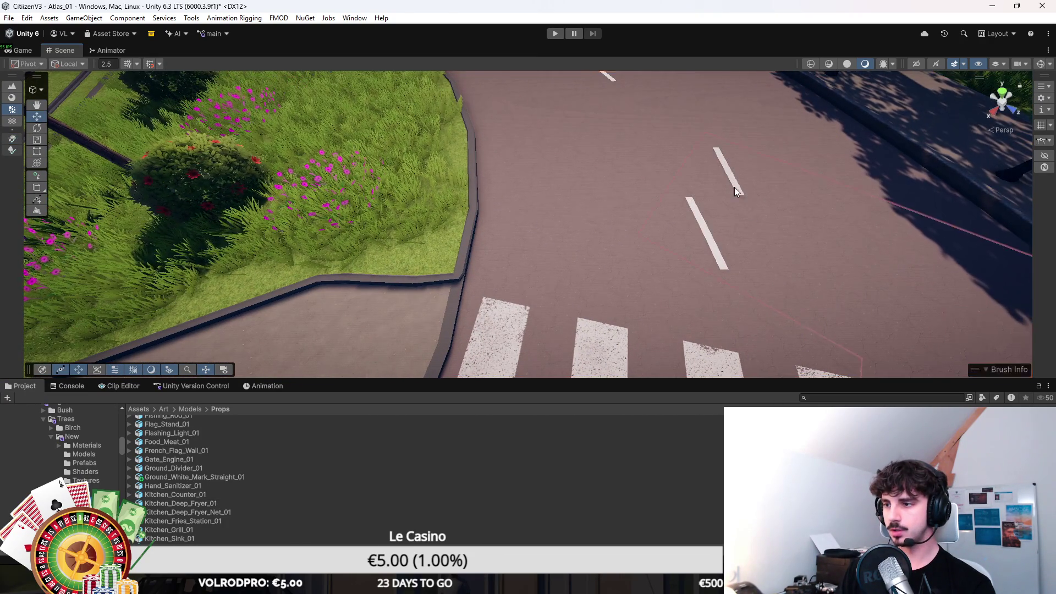
click(732, 187)
scroll(725, 192, down, 10)
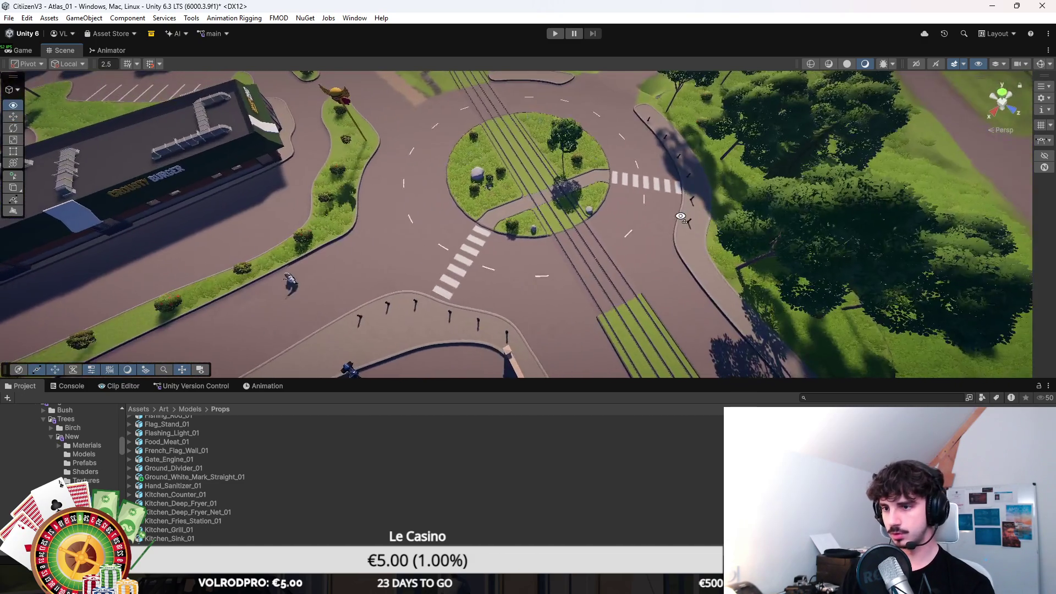
mouse_move(680, 216)
mouse_down()
mouse_move(566, 293)
mouse_move(719, 142)
mouse_move(690, 220)
mouse_move(605, 259)
mouse_move(507, 243)
mouse_move(596, 266)
mouse_move(517, 236)
mouse_move(533, 253)
mouse_move(516, 243)
mouse_move(517, 275)
mouse_move(636, 295)
mouse_move(724, 324)
mouse_move(636, 264)
mouse_move(458, 281)
mouse_move(408, 214)
mouse_move(423, 161)
mouse_move(494, 190)
mouse_up()
Save the scene and inspect the red-flowered bush on the median from a higher view.
key(ctrl+s)
right_click(536, 165)
mouse_move(440, 117)
alt+mouse_down()
mouse_move(443, 157)
mouse_move(542, 188)
mouse_move(603, 317)
alt+mouse_up()
click(600, 316)
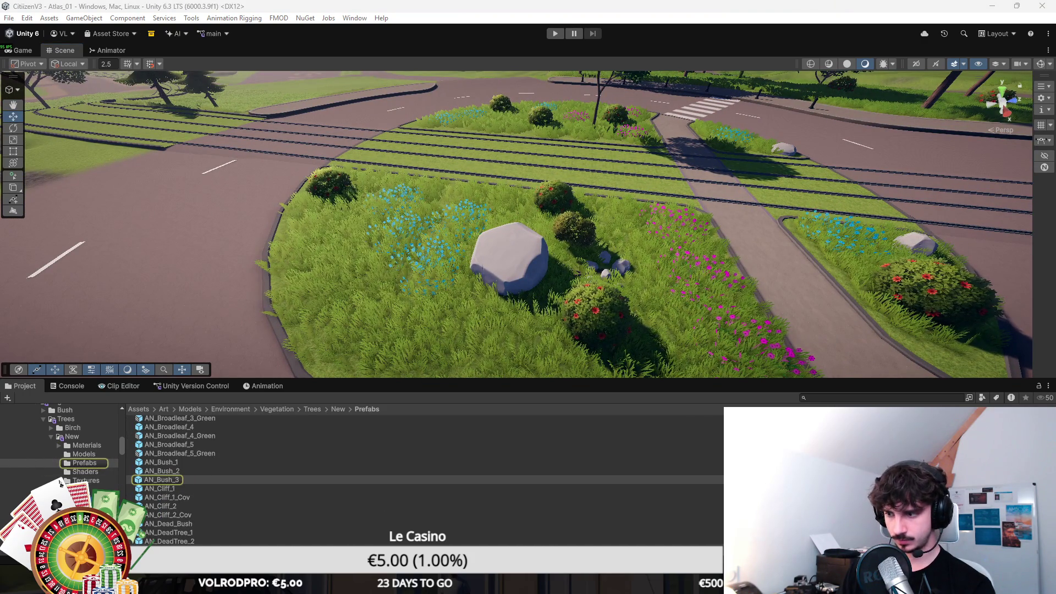
scroll(424, 457, up, 1)
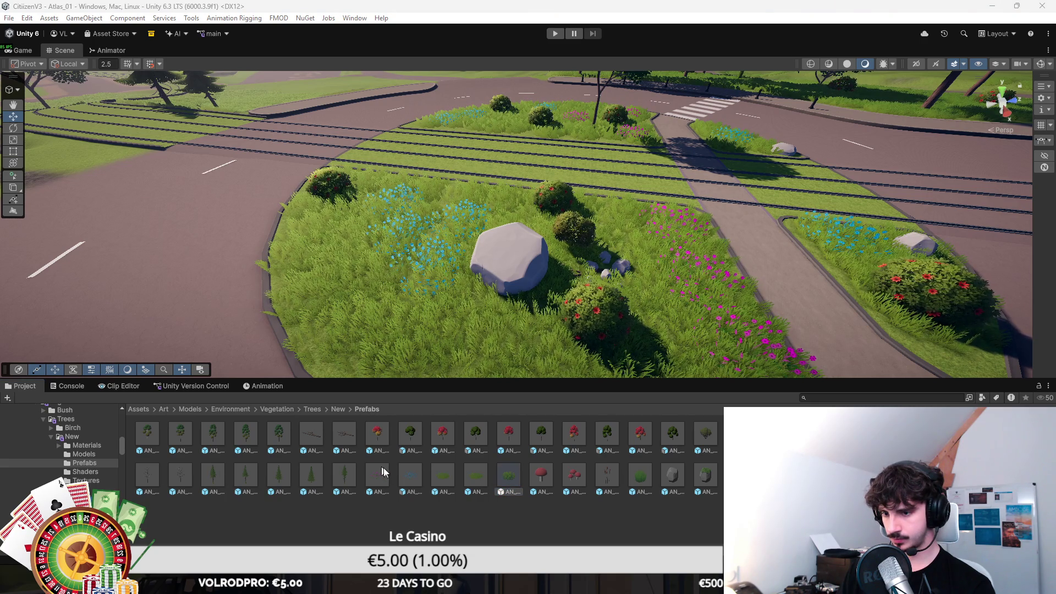
Select the next vegetation prefab, make the Scene view taller, and return to the Assets root folder.
click(640, 476)
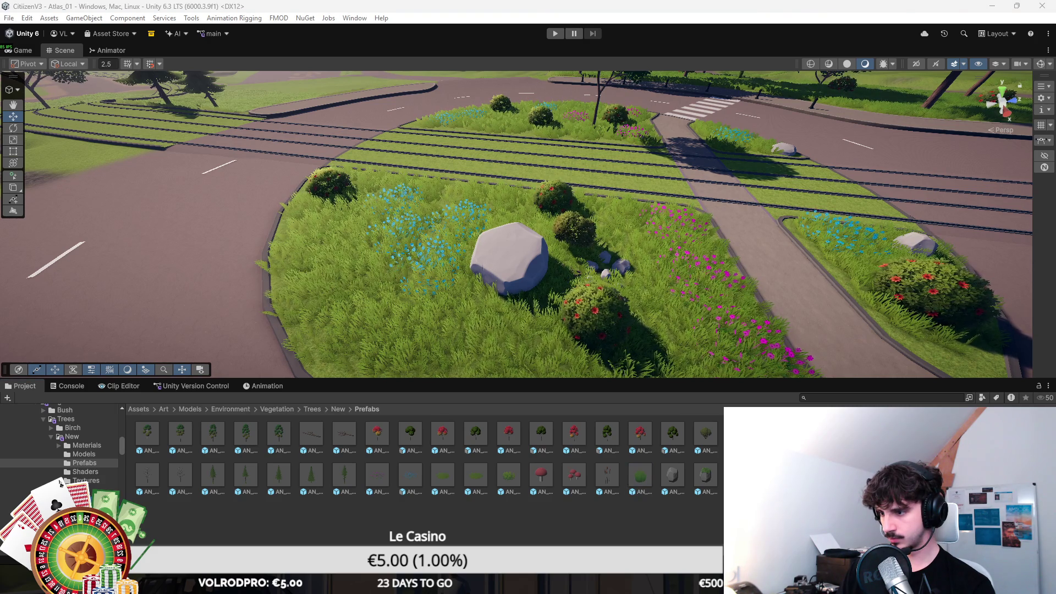
drag(791, 381, 791, 416)
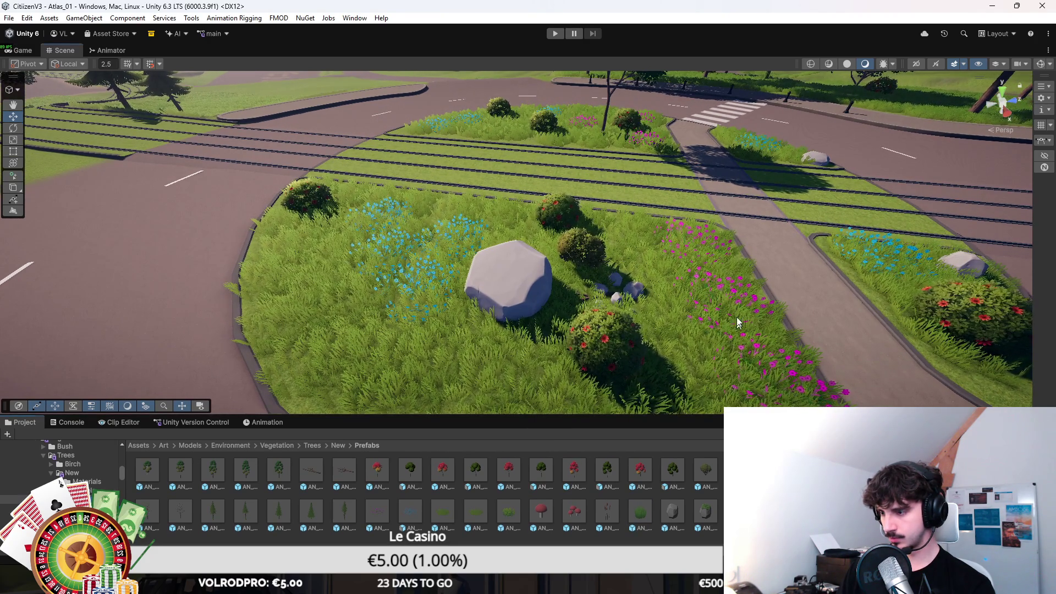
scroll(748, 340, down, 10)
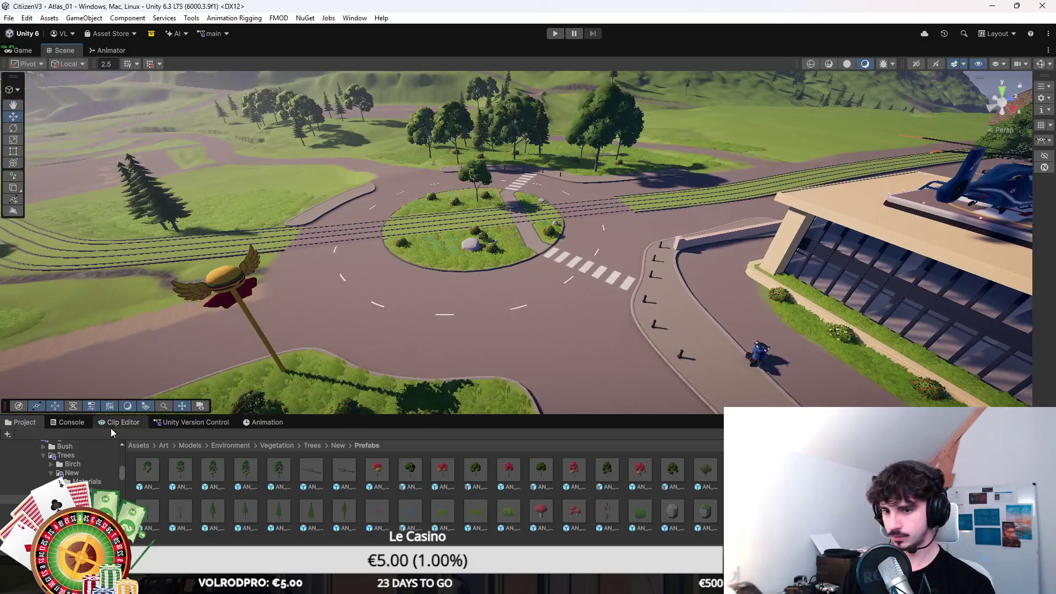
click(138, 446)
scroll(609, 306, up, 10)
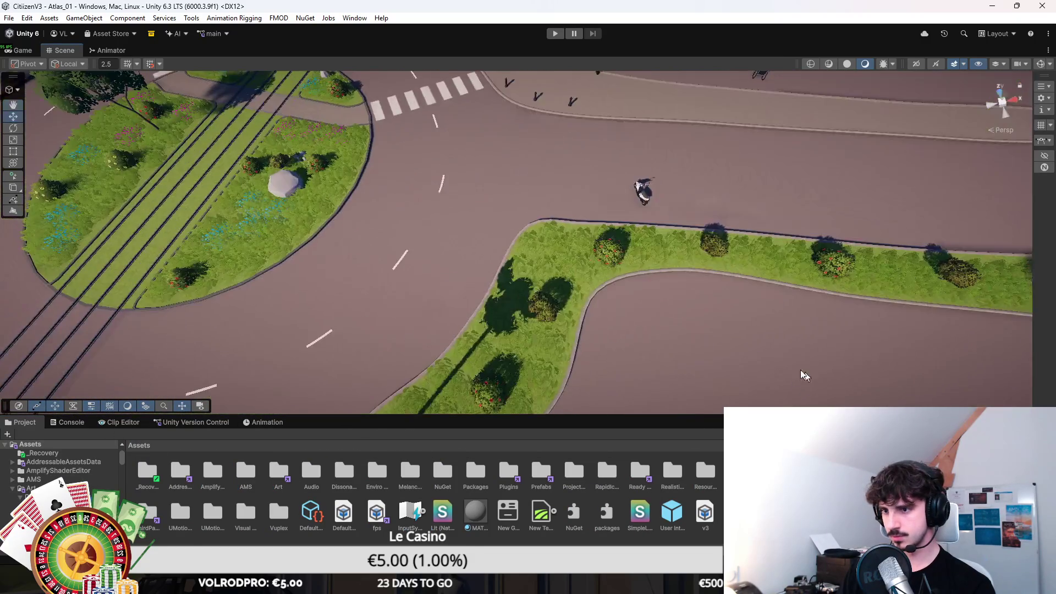
scroll(609, 306, down, 5)
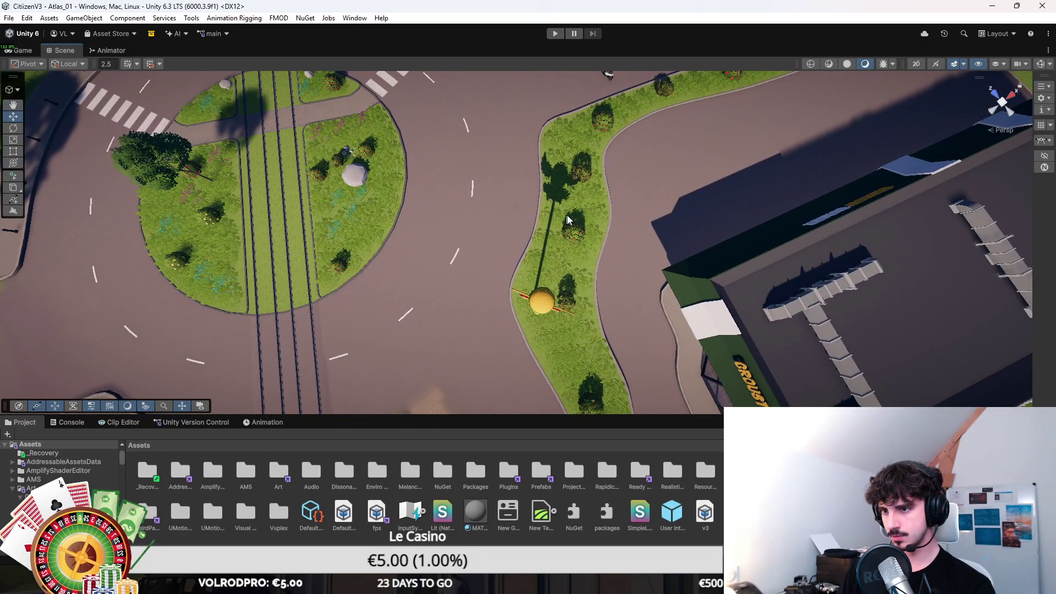
scroll(551, 232, up, 3)
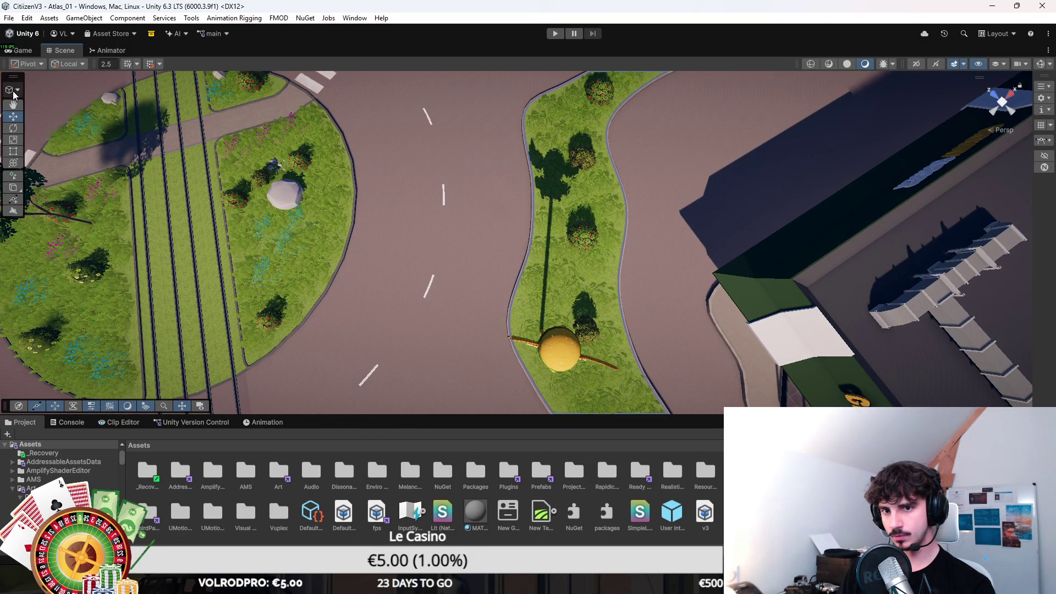
Enter spline editing and try moving island-edge knot 35, then undo the move.
click(13, 91)
click(46, 106)
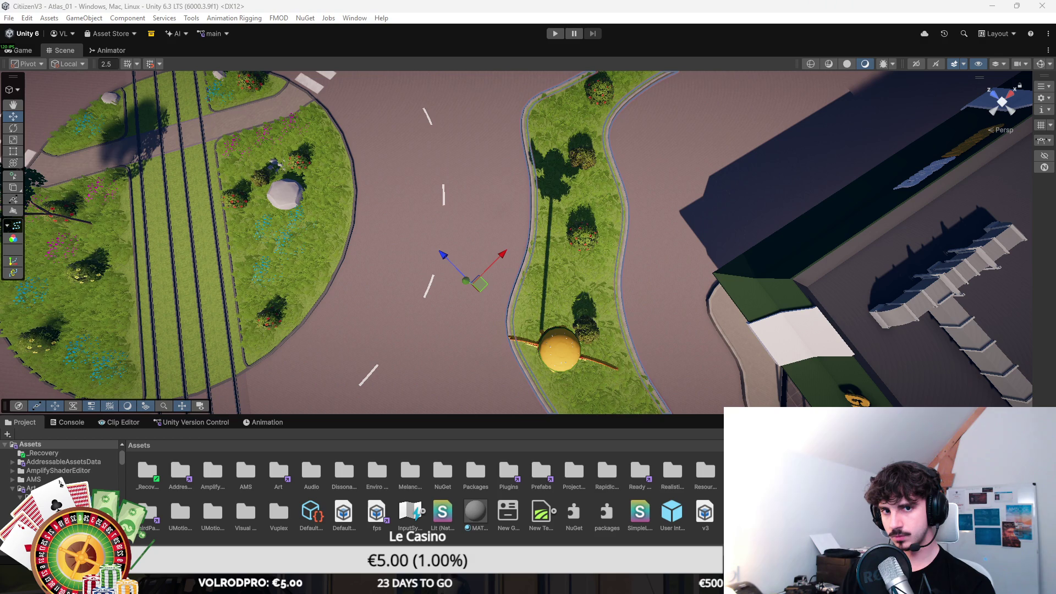
click(13, 90)
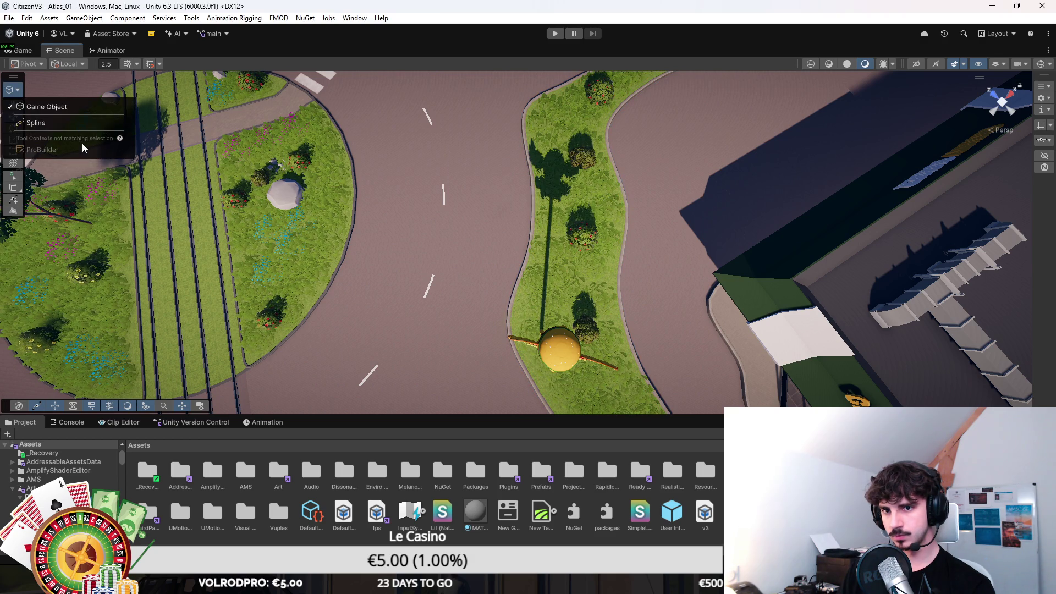
click(66, 123)
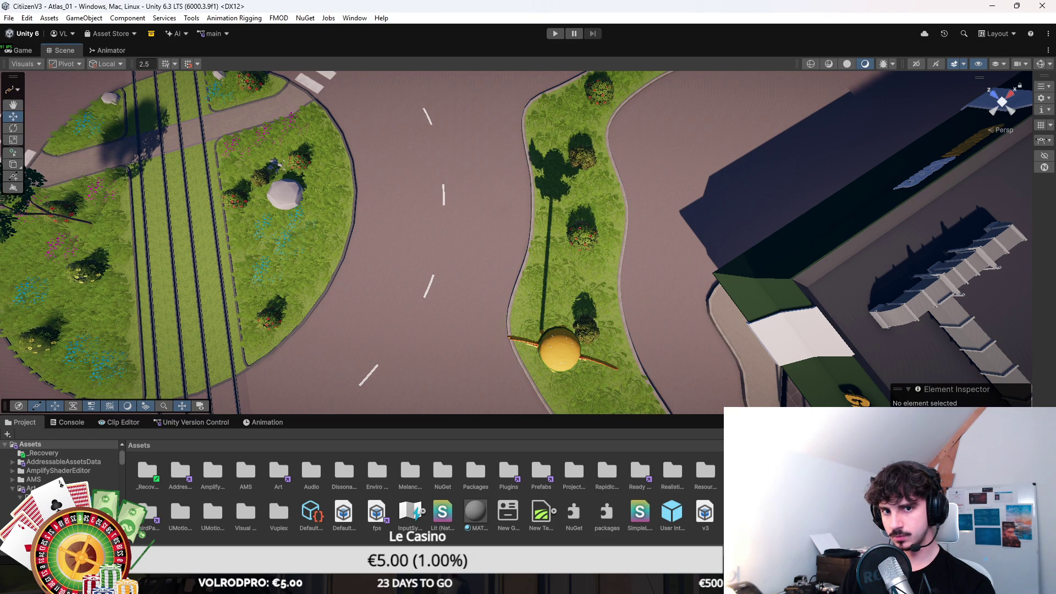
scroll(542, 207, up, 4)
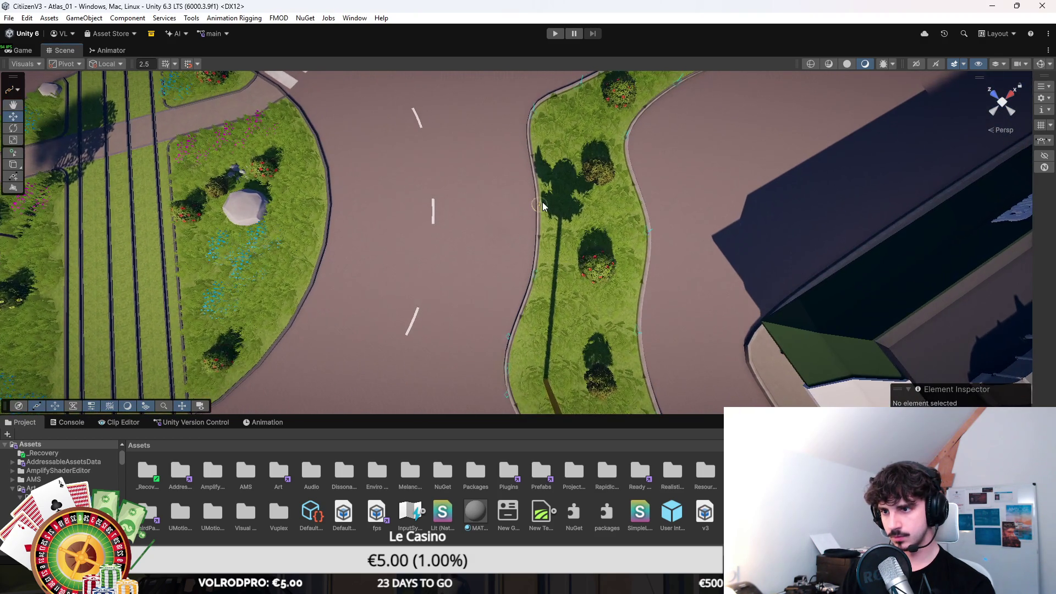
click(538, 205)
mouse_move(539, 215)
mouse_down()
mouse_move(544, 252)
mouse_move(530, 282)
mouse_up()
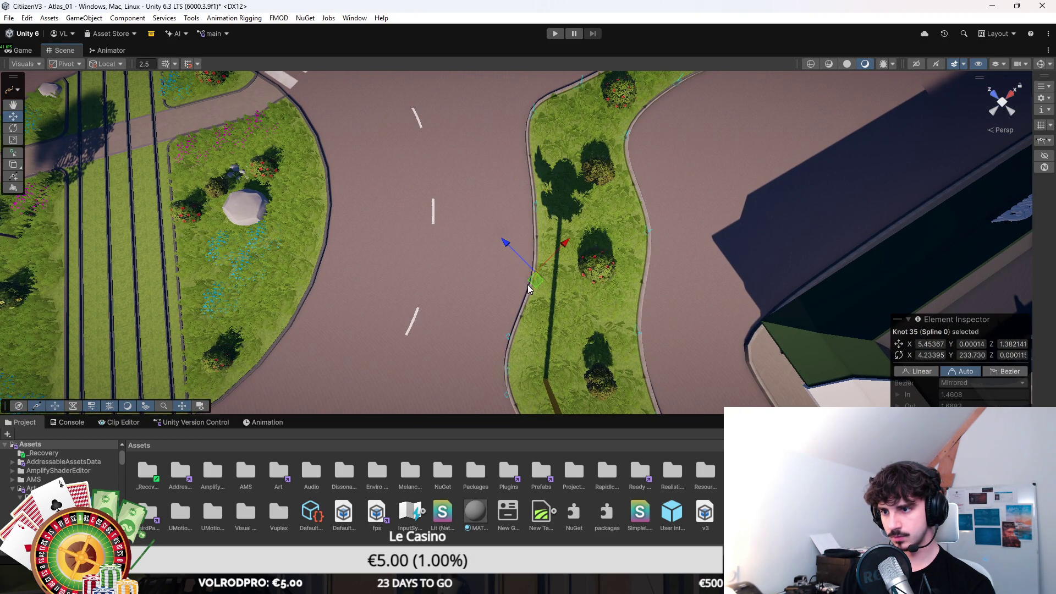
key(ctrl+z)
key(ctrl+z)
key(ctrl+z)
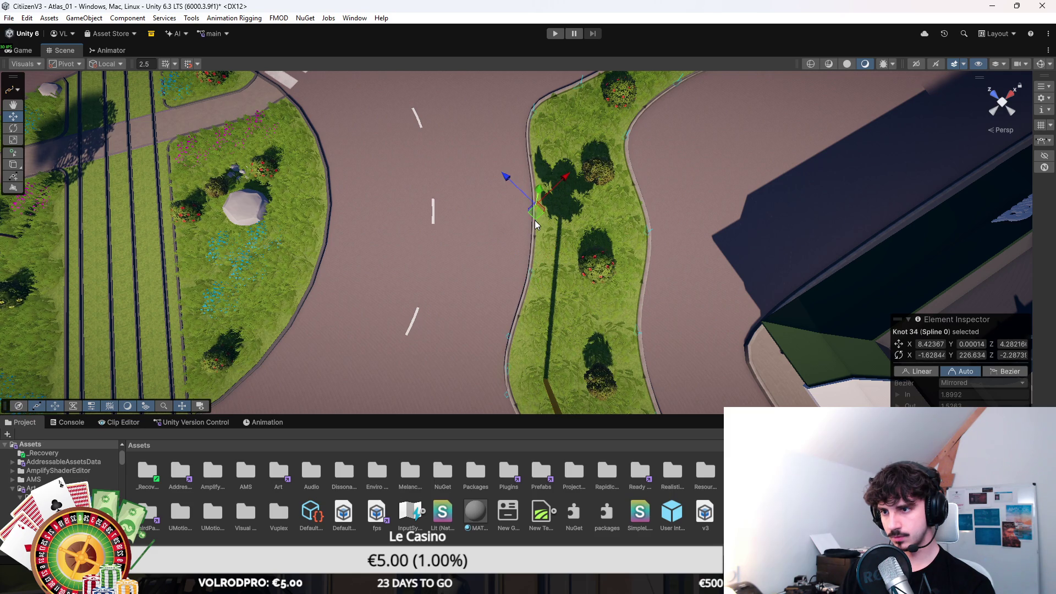
Select knots 33, 34 and 35 along the island edge and orbit out to the roundabout.
click(534, 119)
click(537, 215)
click(532, 278)
drag(551, 280, 549, 313)
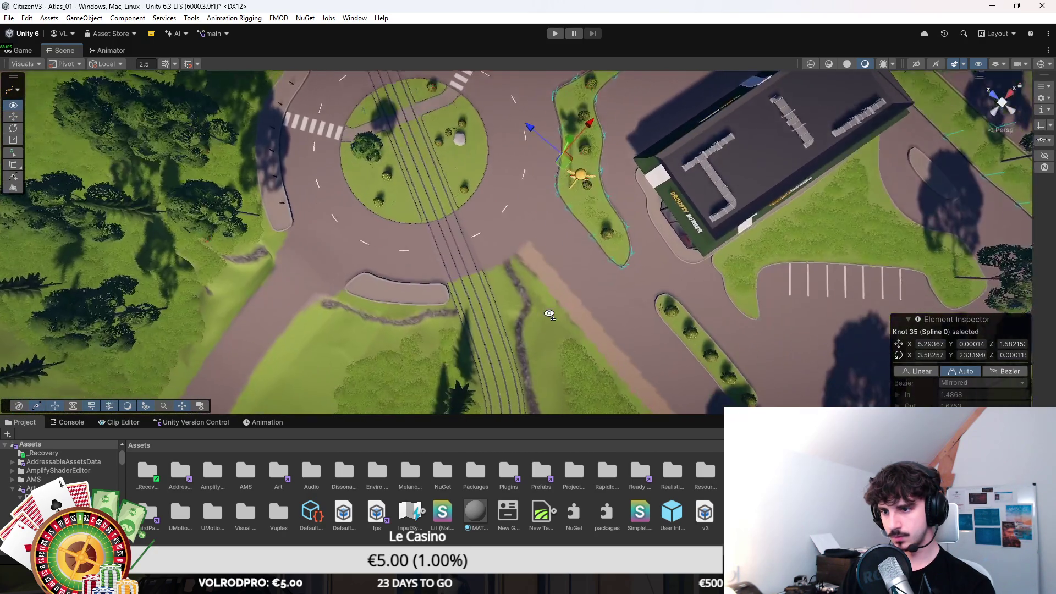
scroll(535, 242, up, 10)
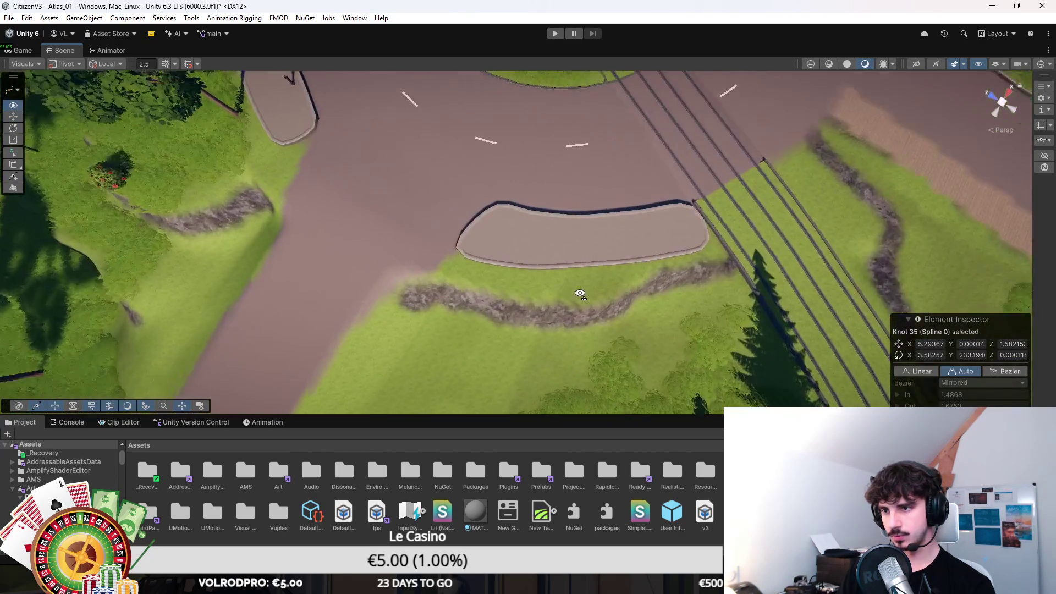
scroll(531, 253, up, 5)
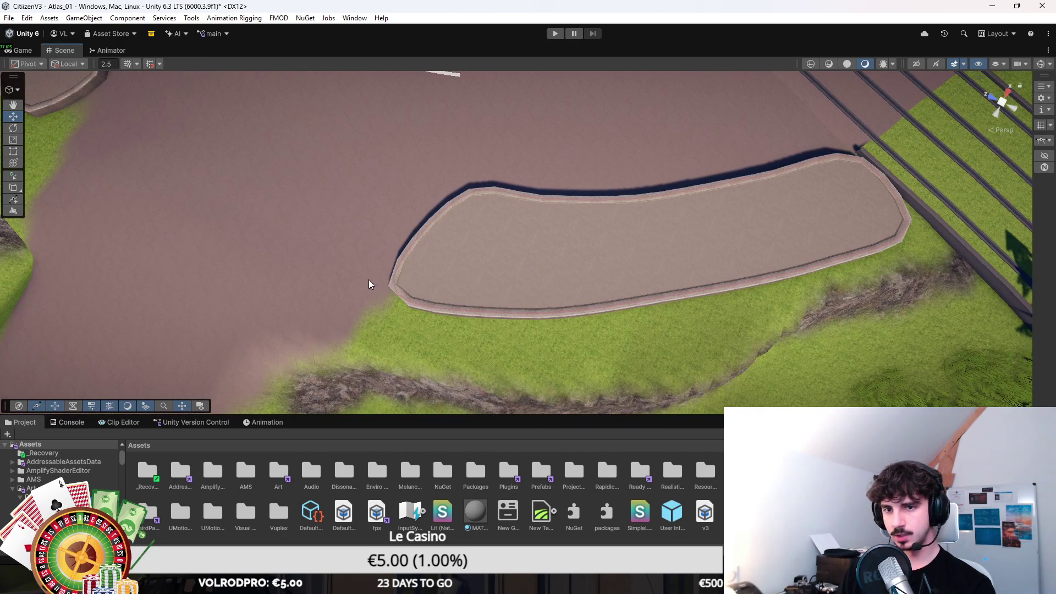
Select the road island object and enter spline editing on its curb from a top-down view.
click(502, 245)
click(18, 84)
click(22, 118)
click(456, 211)
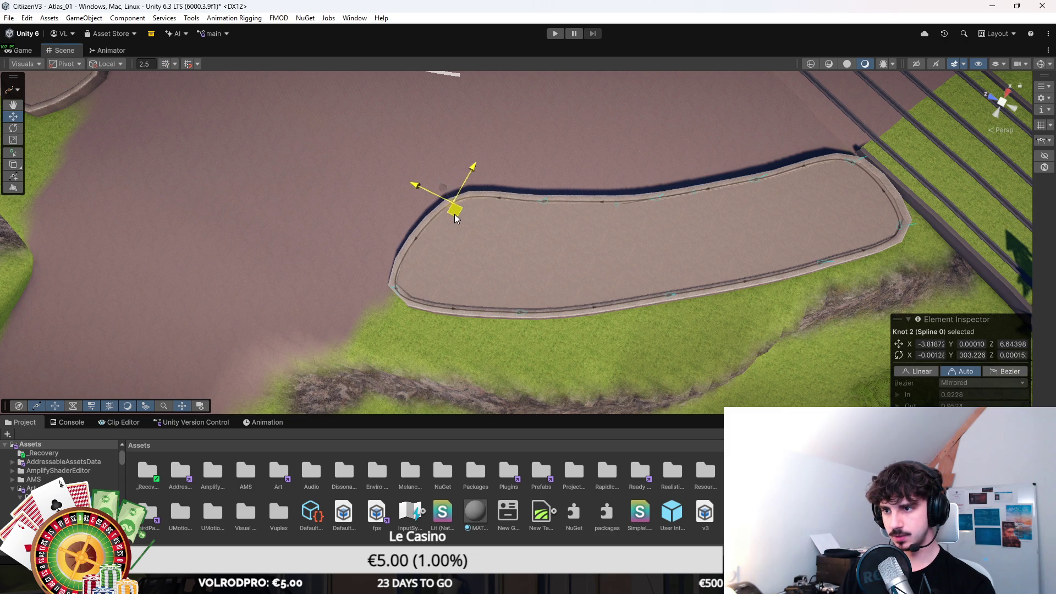
scroll(456, 218, down, 3)
mouse_move(456, 219)
mouse_down()
mouse_move(297, 276)
mouse_move(401, 259)
mouse_move(528, 212)
mouse_move(520, 184)
mouse_up()
Shift curb knots 1, 3 and a lower knot so the outline hugs the island's edge.
click(512, 246)
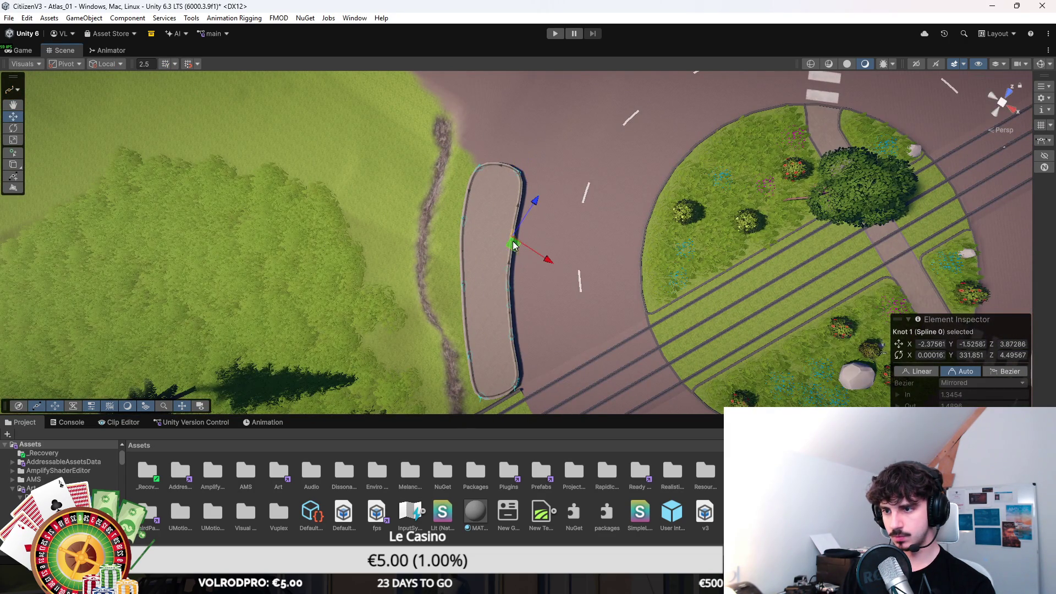
drag(512, 252, 511, 240)
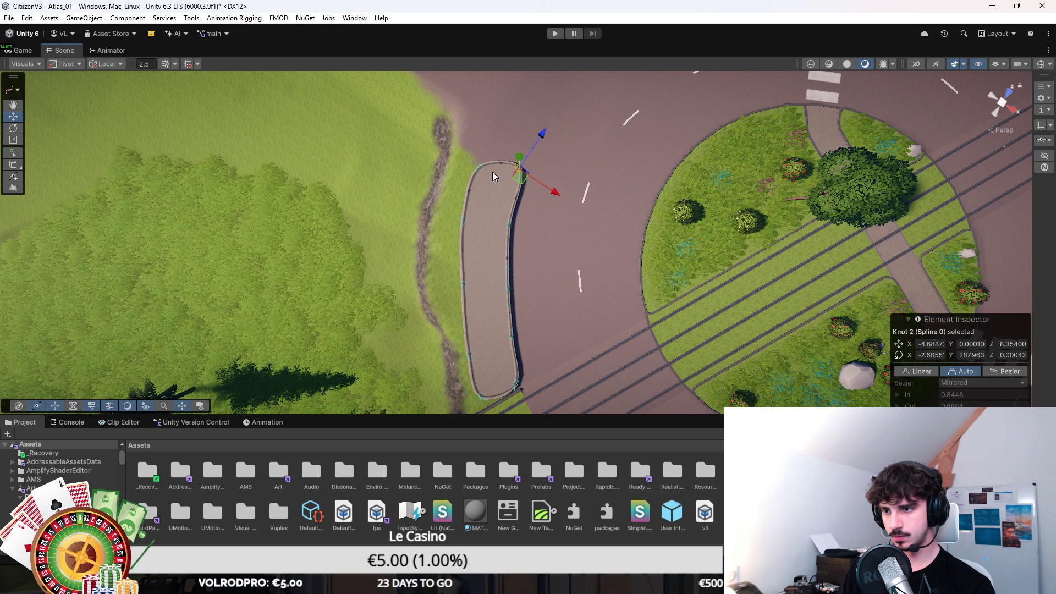
mouse_move(486, 182)
mouse_down()
mouse_move(484, 159)
mouse_move(519, 166)
mouse_up()
click(521, 175)
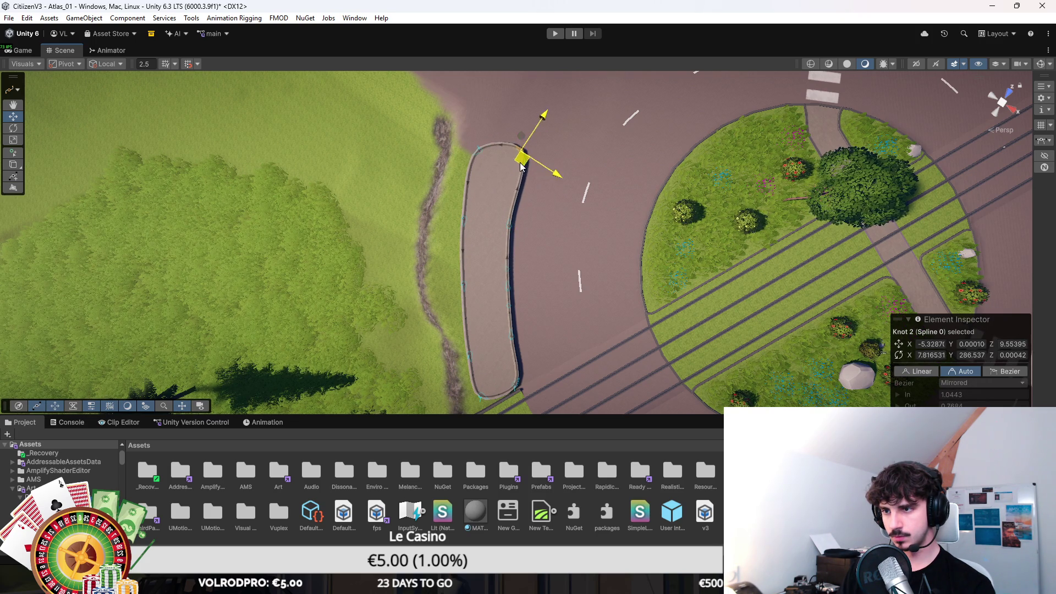
click(511, 287)
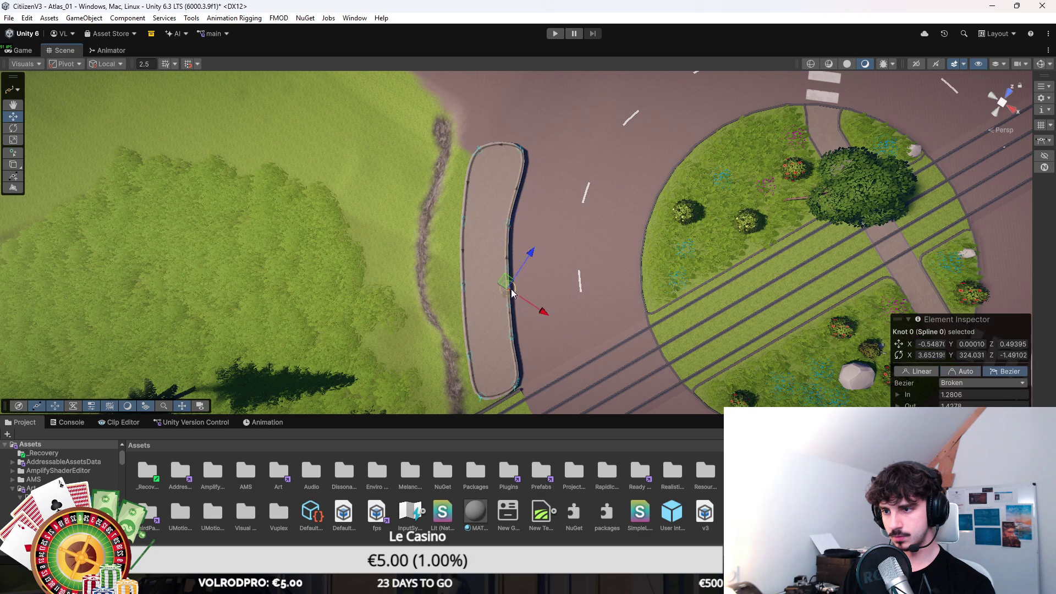
click(511, 337)
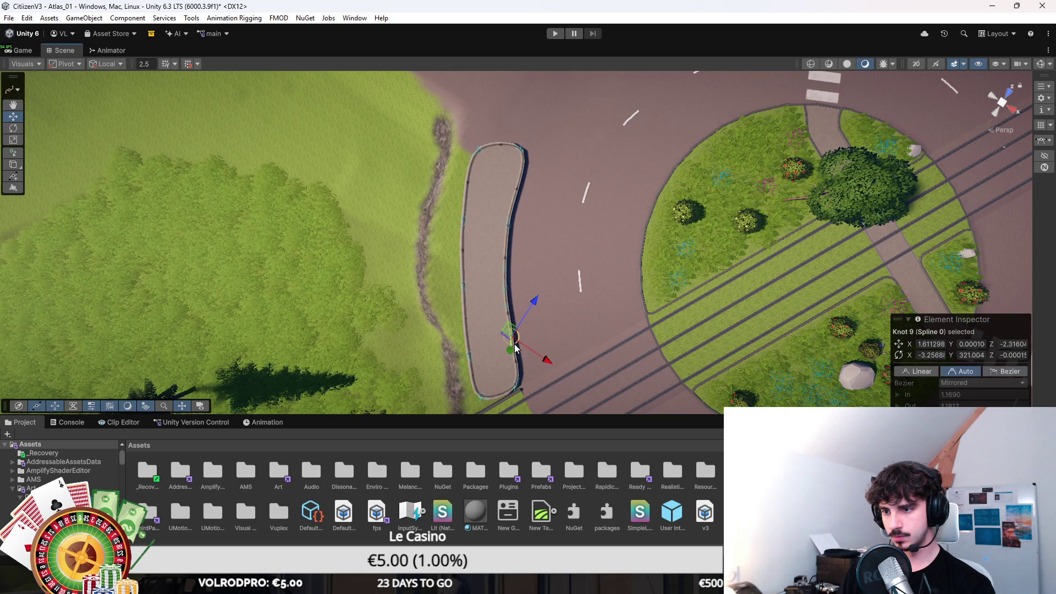
mouse_move(510, 335)
mouse_down()
mouse_move(497, 242)
mouse_move(660, 295)
mouse_move(573, 228)
mouse_move(660, 243)
mouse_move(441, 253)
mouse_move(459, 220)
mouse_move(495, 296)
mouse_move(462, 344)
mouse_move(391, 262)
mouse_up()
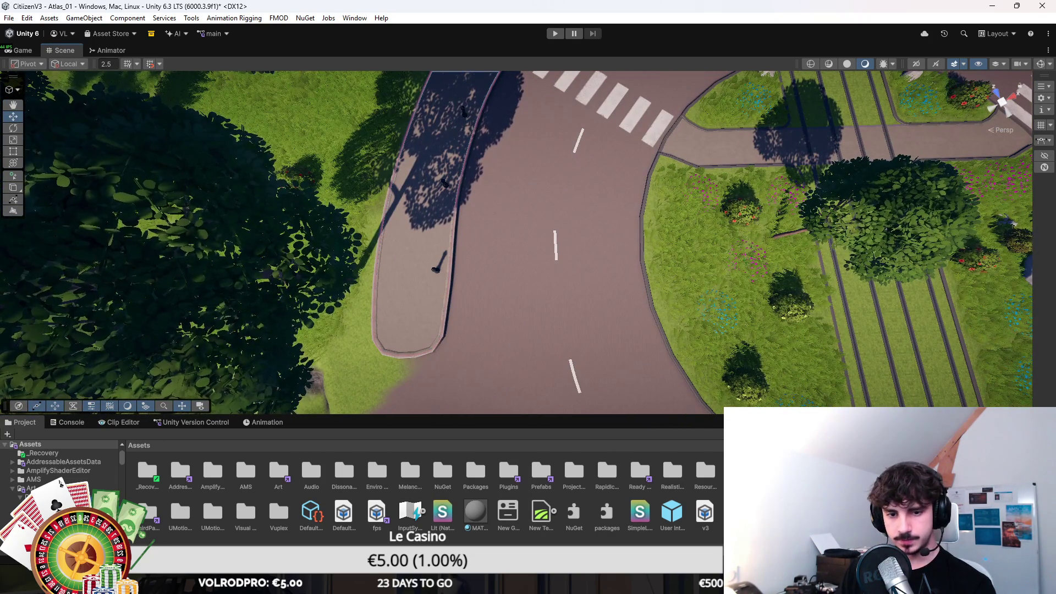
key(Left)
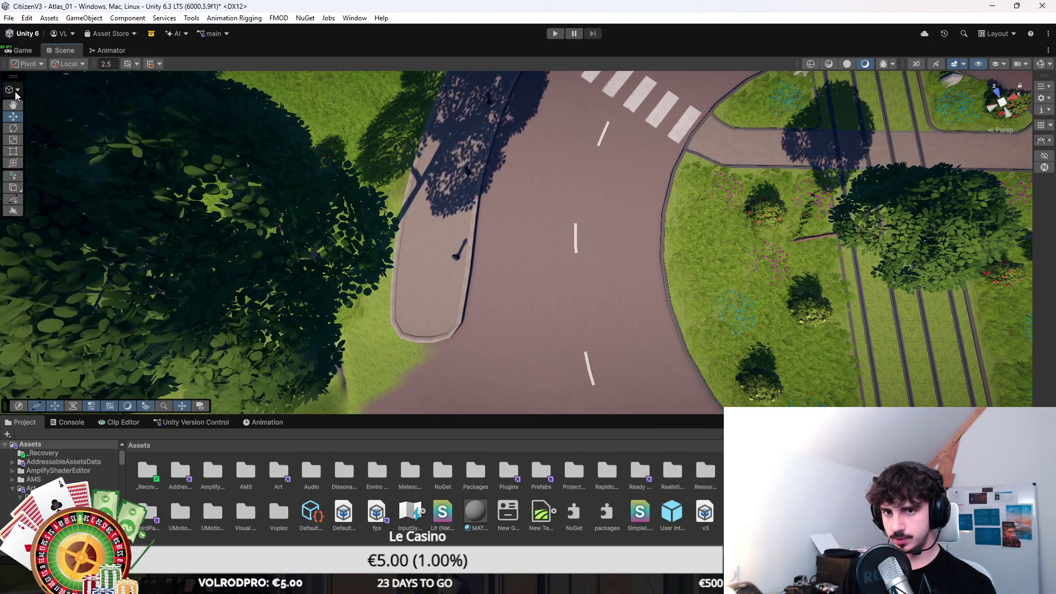
Select curb knots 7 and 8, move knot 8 along the road edge, then select knots 4 and 5.
click(51, 124)
click(469, 274)
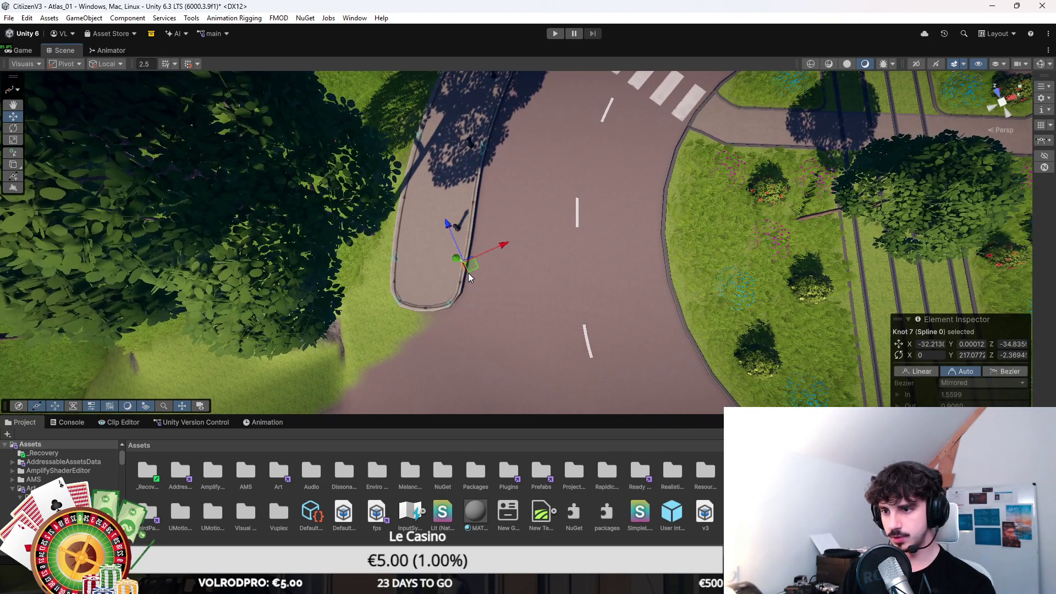
click(475, 268)
scroll(484, 269, down, 5)
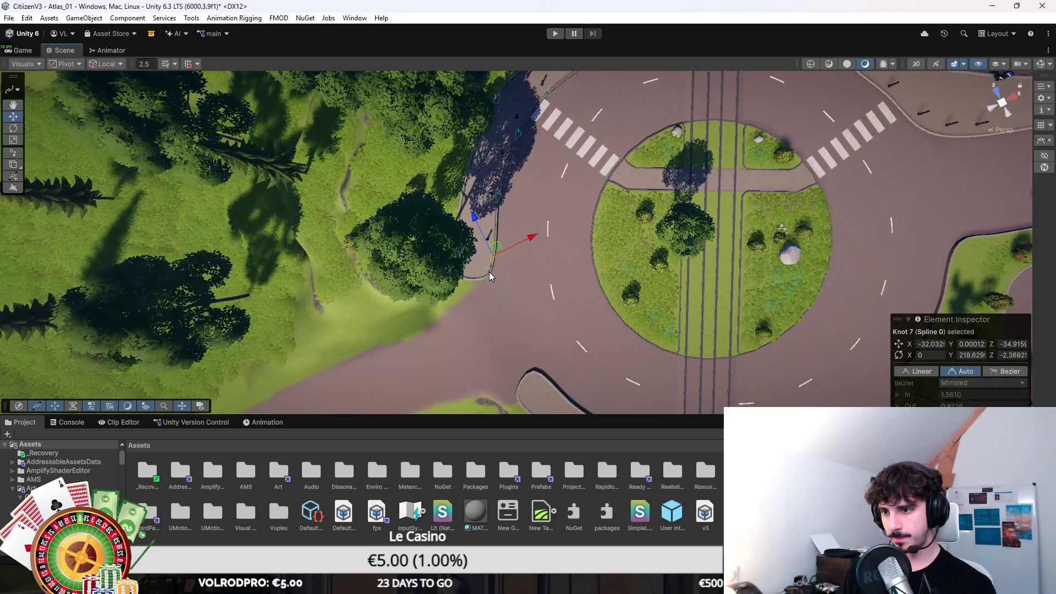
drag(491, 275, 493, 215)
scroll(495, 272, down, 3)
mouse_move(486, 173)
mouse_down()
mouse_move(516, 196)
mouse_move(608, 167)
mouse_move(697, 250)
mouse_move(475, 202)
mouse_up()
click(471, 189)
click(477, 283)
mouse_move(483, 279)
mouse_down()
mouse_move(655, 291)
mouse_move(620, 287)
mouse_move(619, 275)
mouse_move(292, 257)
mouse_up()
Save the scene and raise the roundabout's centre object slightly along the Y axis.
key(Escape)
key(ctrl+s)
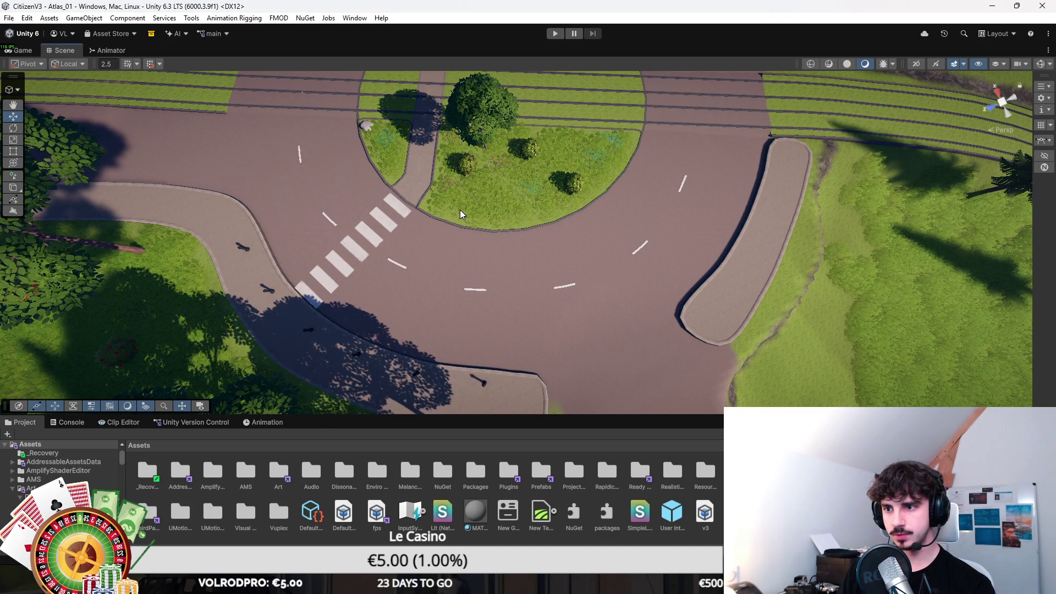
key(f)
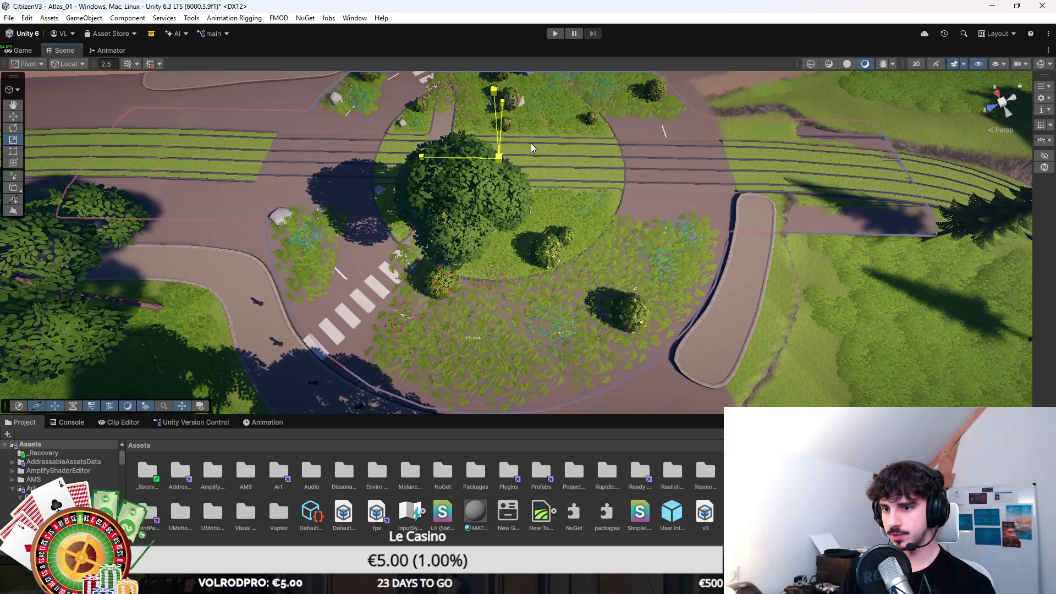
key(w)
mouse_move(501, 142)
mouse_down()
mouse_move(500, 131)
mouse_move(322, 134)
mouse_move(427, 175)
mouse_move(402, 221)
mouse_move(431, 256)
mouse_up()
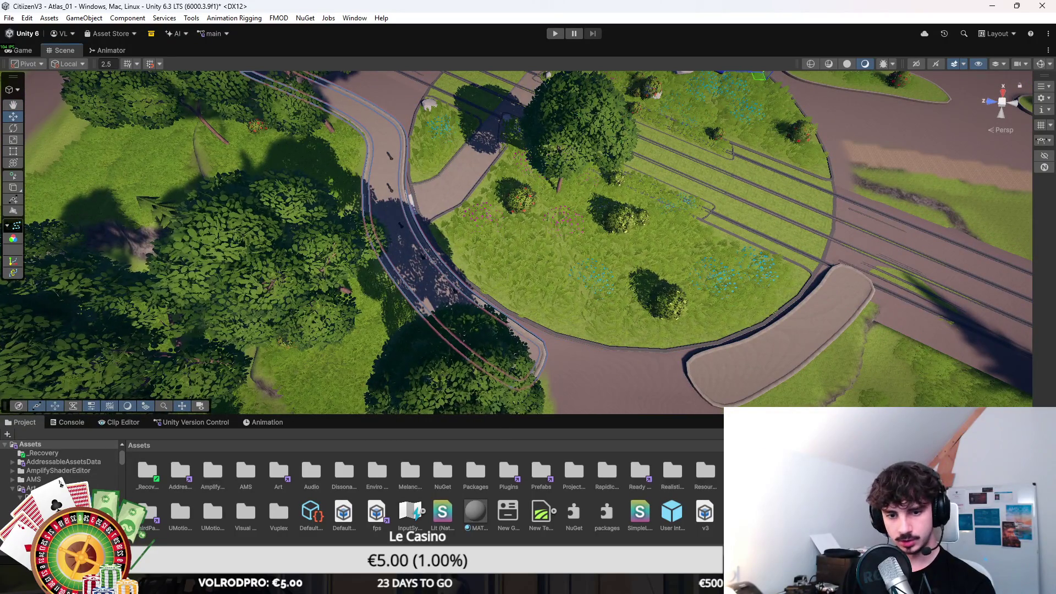
Fly the view low over the park and tilt down to look at the path.
key(f)
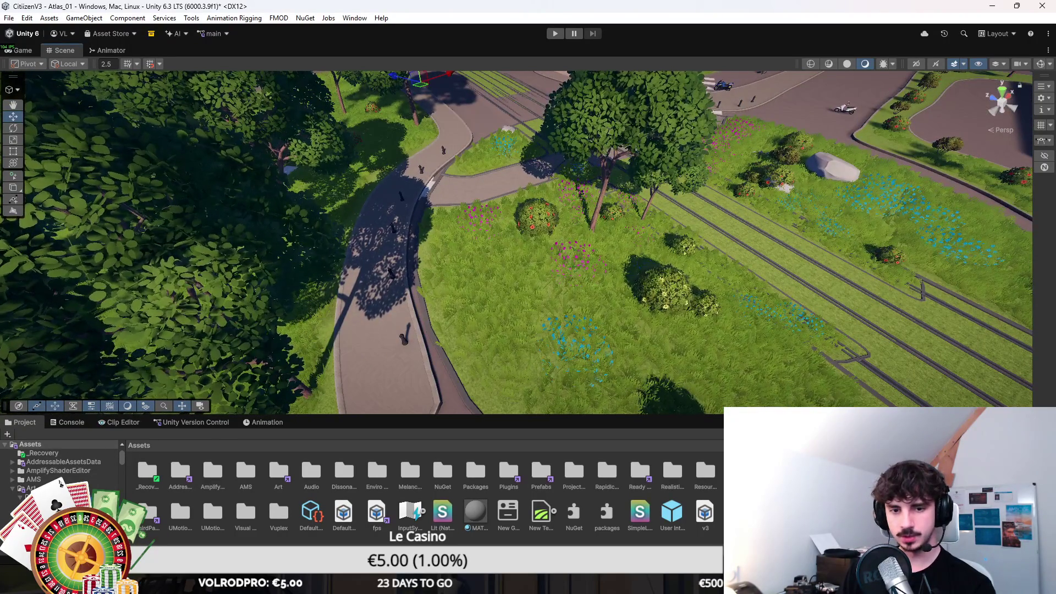
key(w)
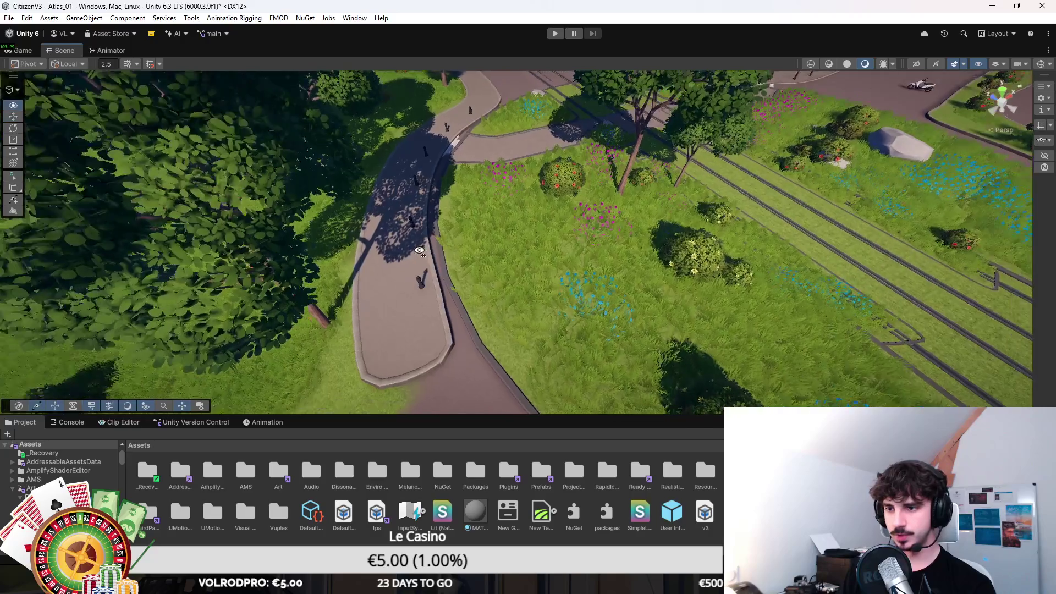
key(s)
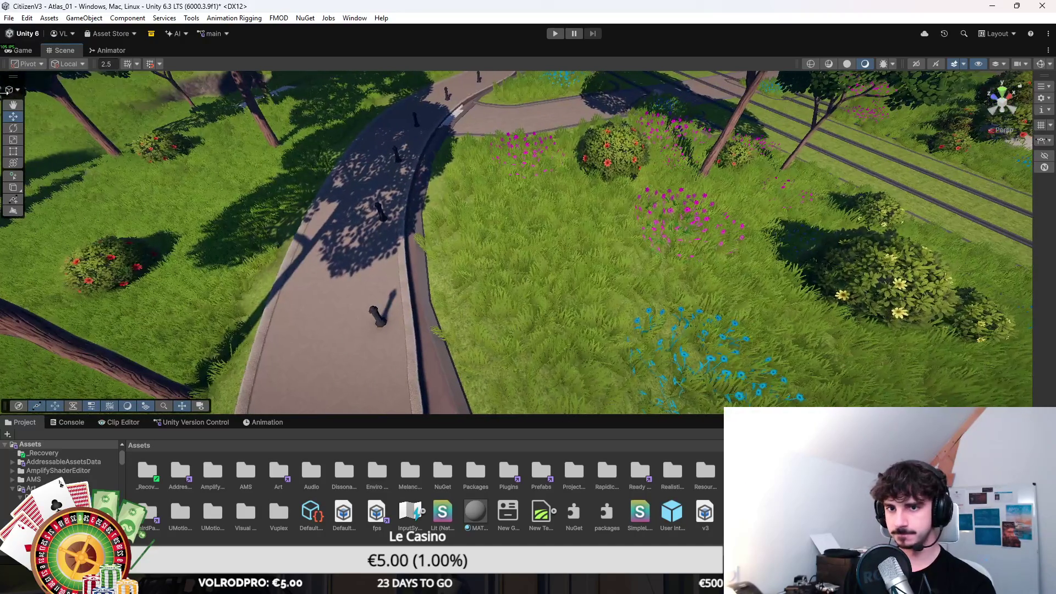
mouse_move(451, 175)
mouse_down()
mouse_move(451, 248)
mouse_move(469, 267)
mouse_move(448, 230)
mouse_up()
scroll(469, 267, down, 3)
Select curb knots 6, 5 and 4 and shift knot 4 to follow the path edge.
click(435, 239)
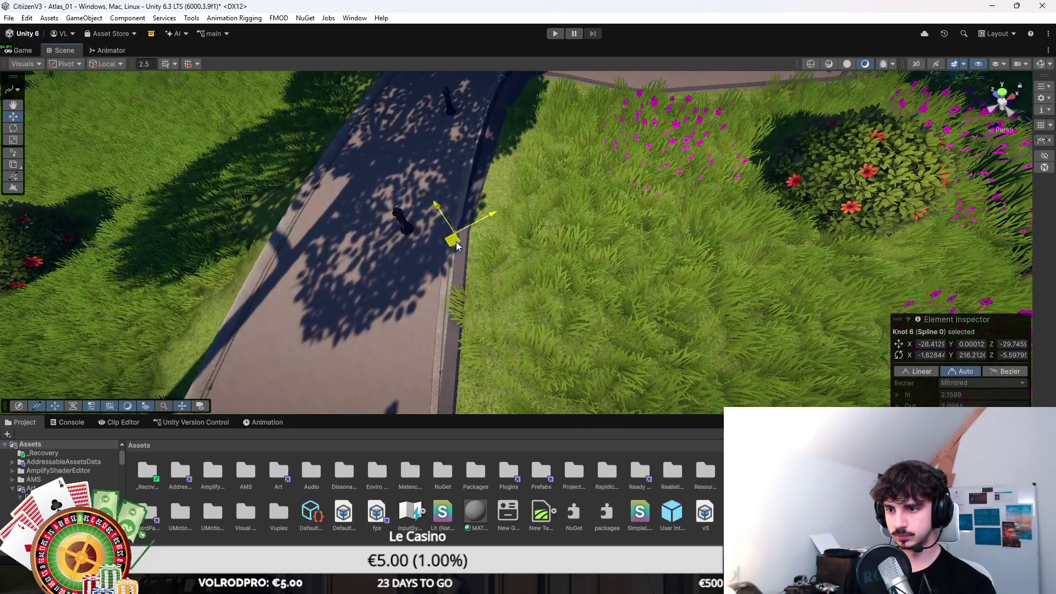
scroll(480, 181, up, 5)
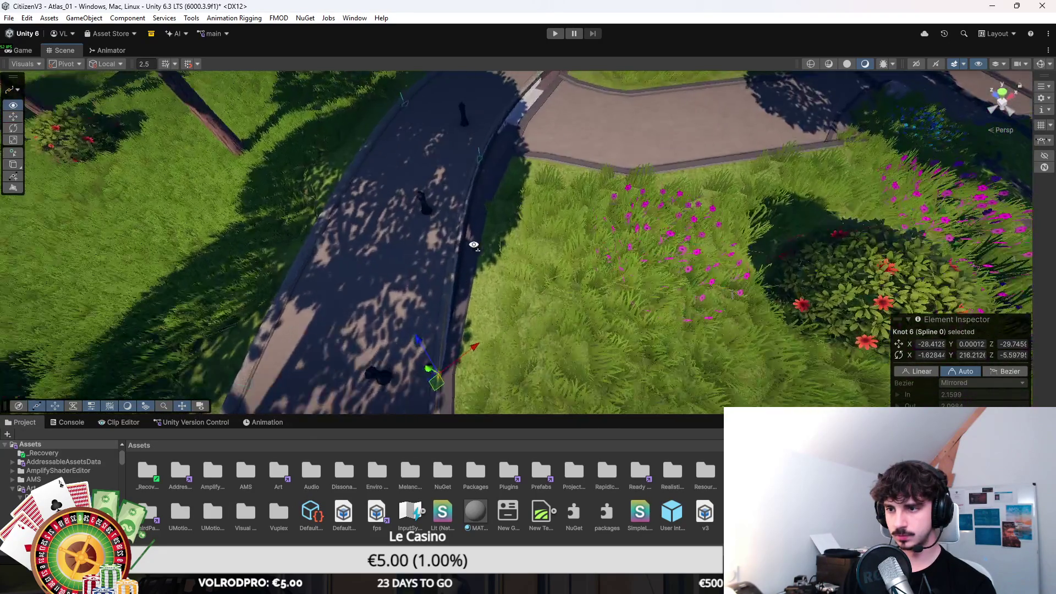
click(470, 157)
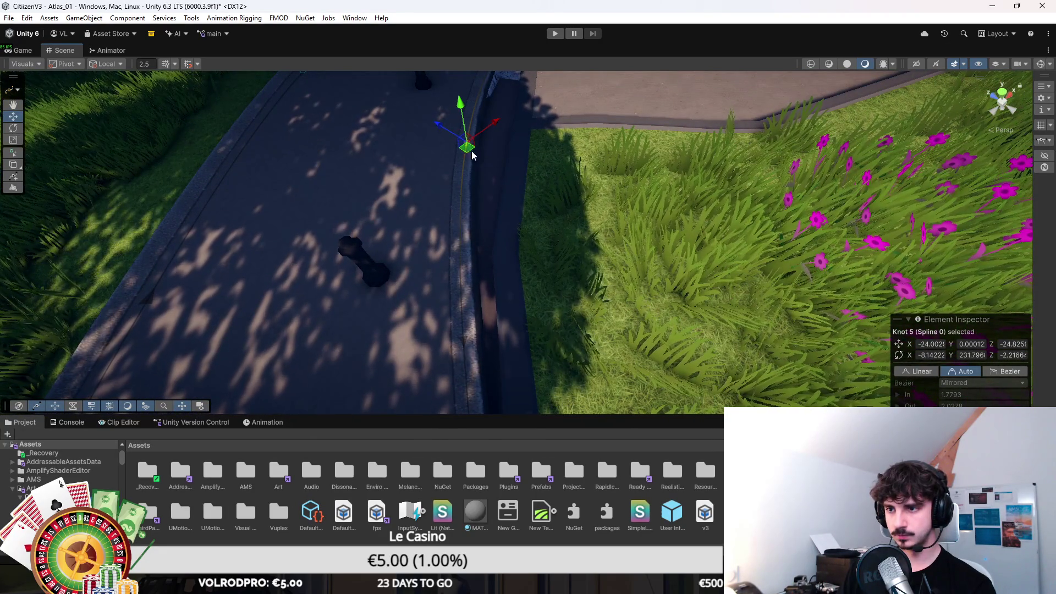
click(487, 198)
scroll(488, 201, down, 5)
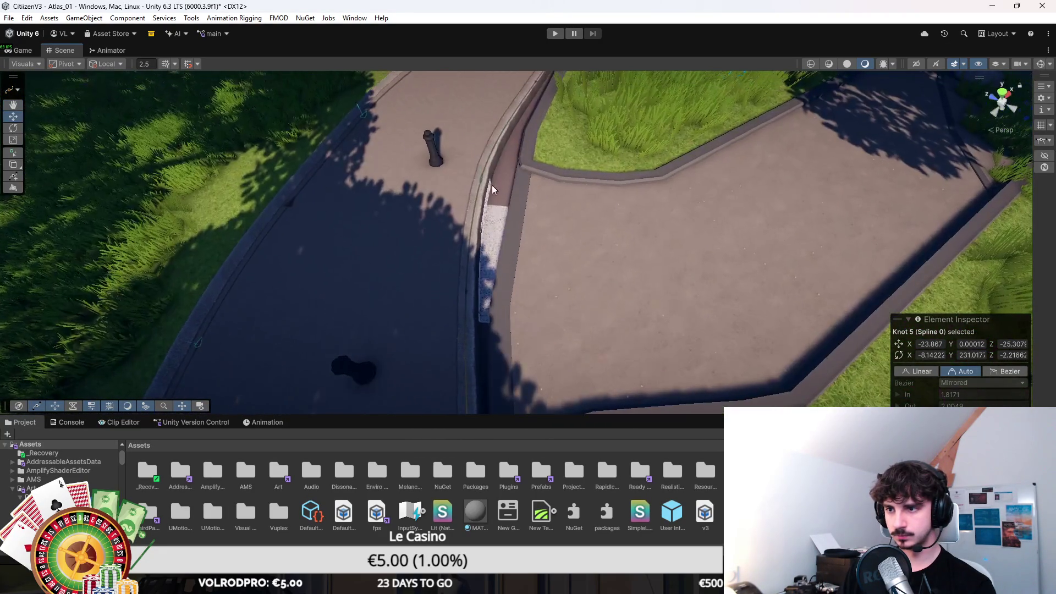
drag(490, 190, 507, 189)
scroll(478, 329, up, 5)
click(477, 319)
mouse_move(478, 325)
mouse_down()
mouse_move(528, 198)
mouse_move(505, 159)
mouse_move(509, 292)
mouse_up()
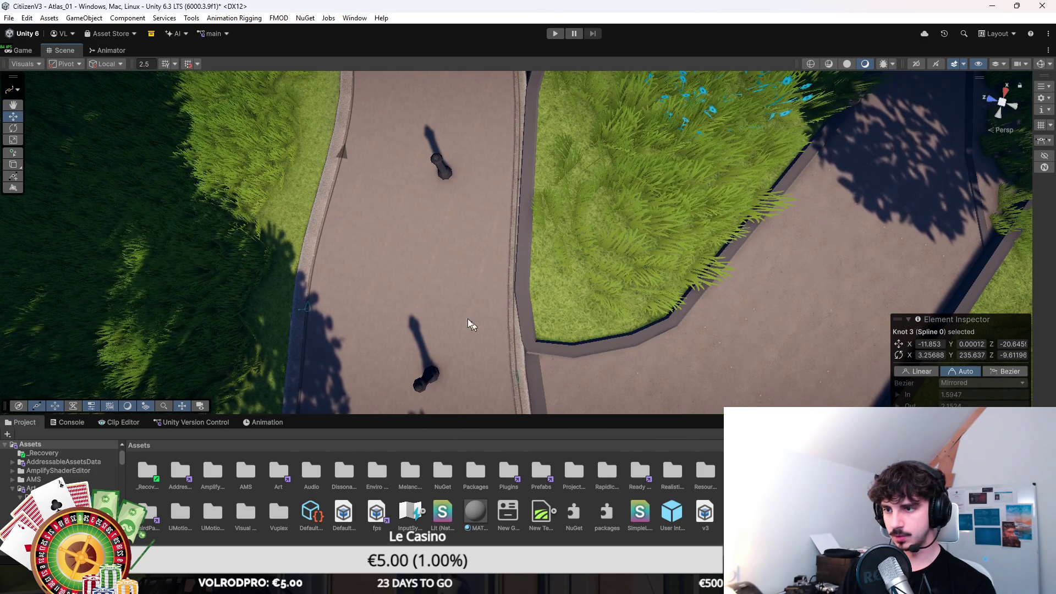
Deselect, then select curb knots 4 and 3 further along the path edge.
key(Escape)
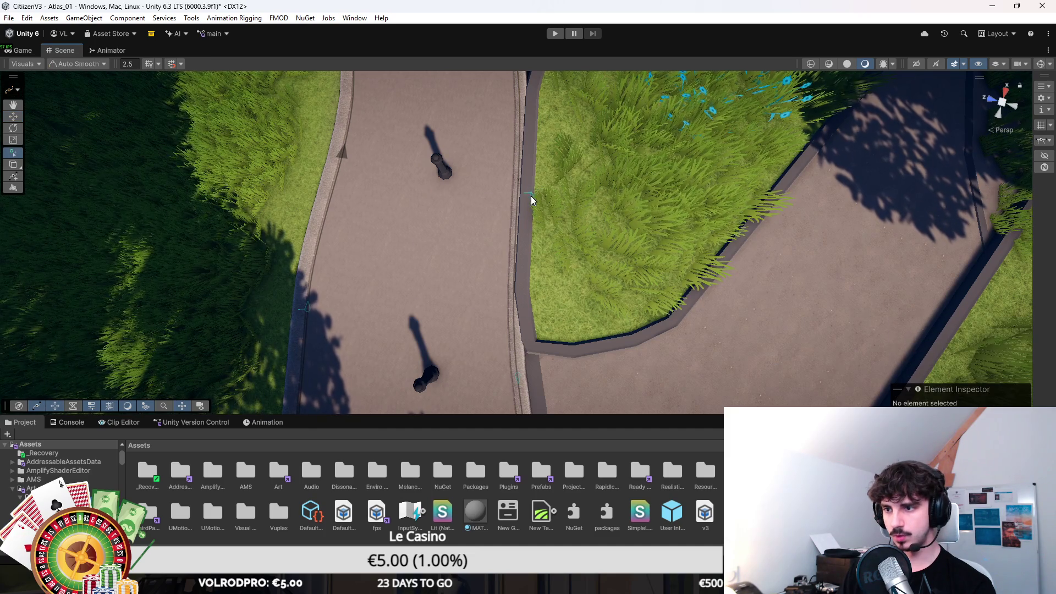
click(516, 204)
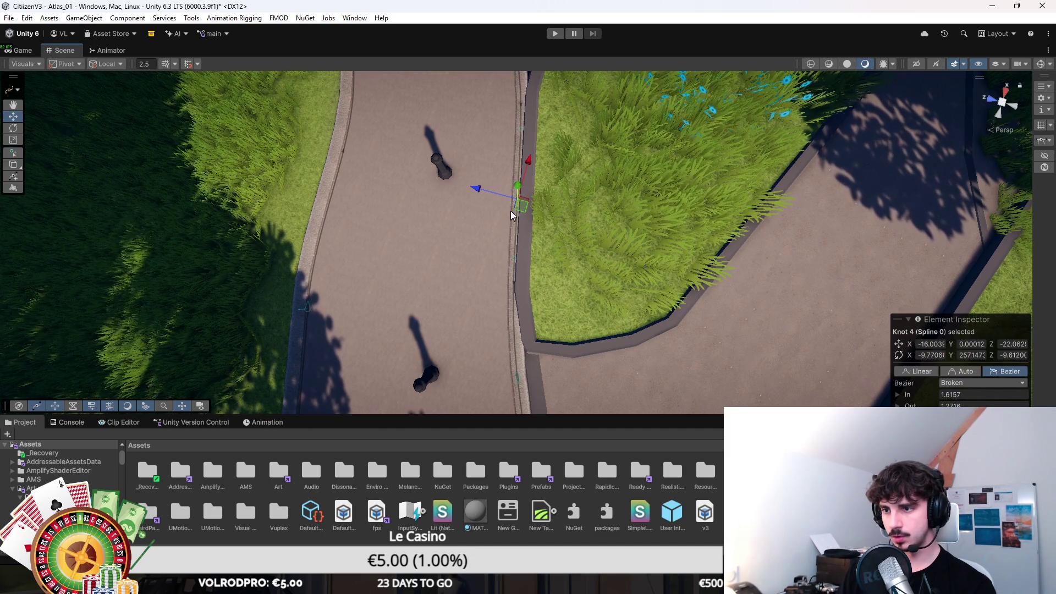
mouse_move(515, 207)
mouse_down()
mouse_move(510, 172)
mouse_move(578, 150)
mouse_move(645, 154)
mouse_move(547, 257)
mouse_up()
click(517, 132)
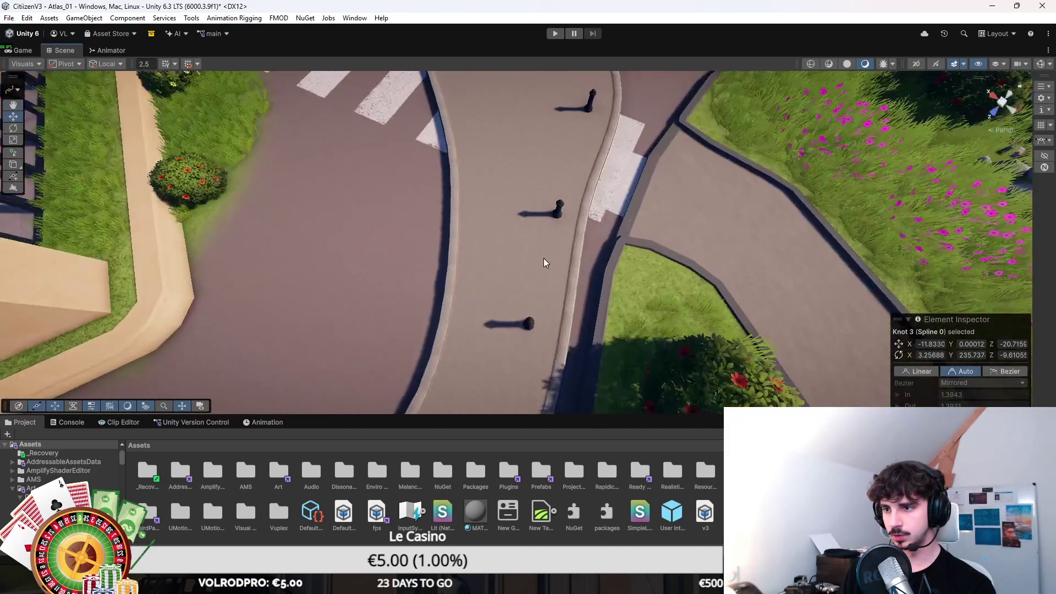
scroll(531, 273, up, 3)
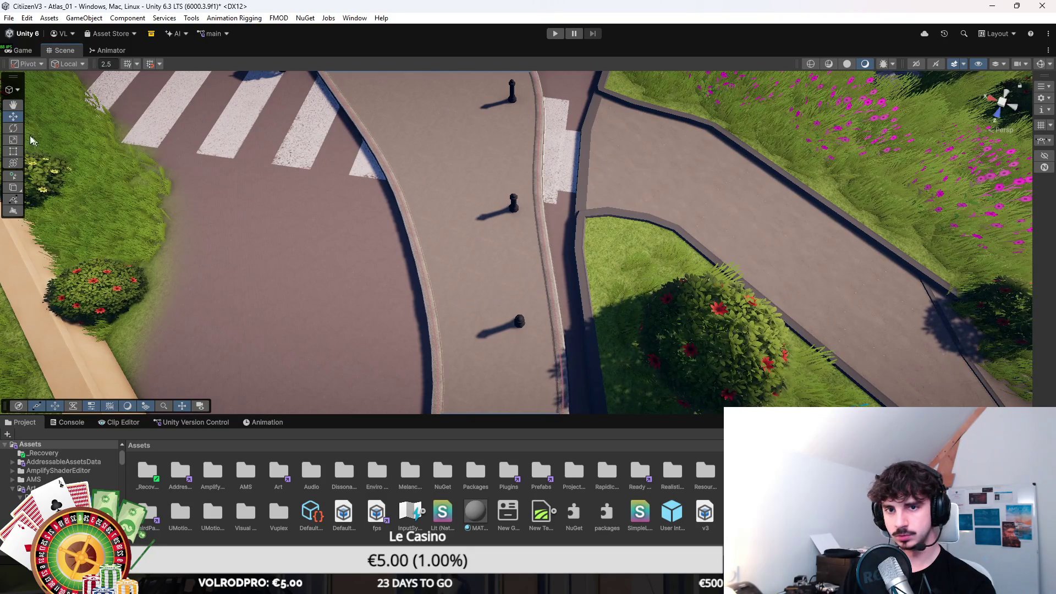
Re-enter spline editing and shift curb knots 15 and 16 along the curved road.
click(10, 90)
click(33, 127)
mouse_move(484, 258)
mouse_down()
mouse_move(519, 237)
mouse_move(523, 257)
mouse_move(543, 257)
mouse_up()
click(516, 266)
scroll(543, 257, up, 3)
click(456, 159)
drag(457, 159, 483, 161)
drag(495, 264, 501, 159)
Nudge the previous knot again and pull the next curb knot outward to reshape the curve.
click(560, 314)
drag(560, 314, 558, 308)
scroll(479, 165, up, 3)
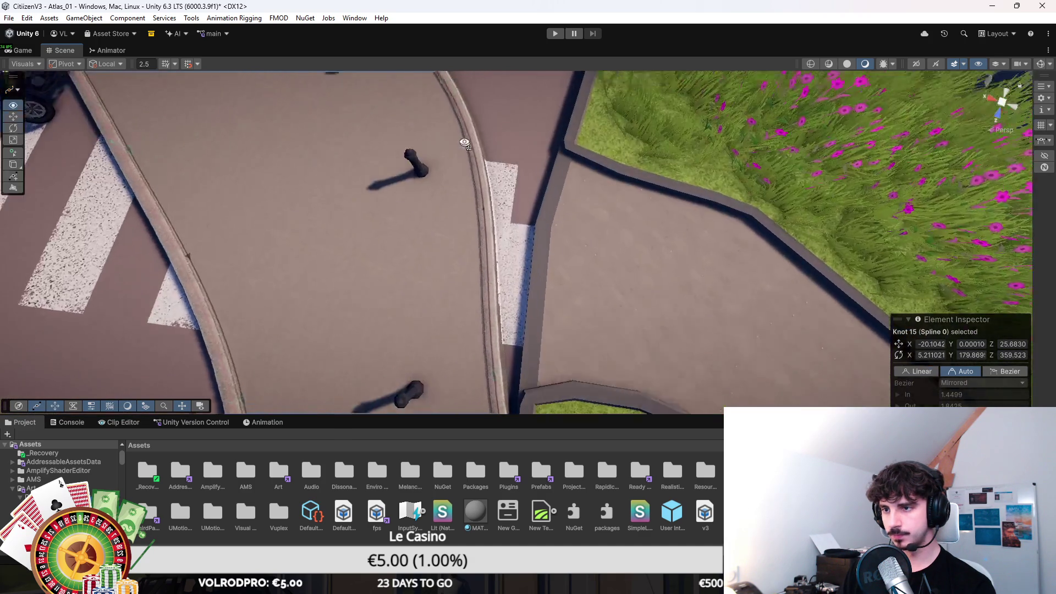
click(466, 176)
mouse_move(466, 176)
mouse_down()
mouse_move(504, 211)
mouse_move(505, 259)
mouse_move(428, 237)
mouse_up()
click(508, 268)
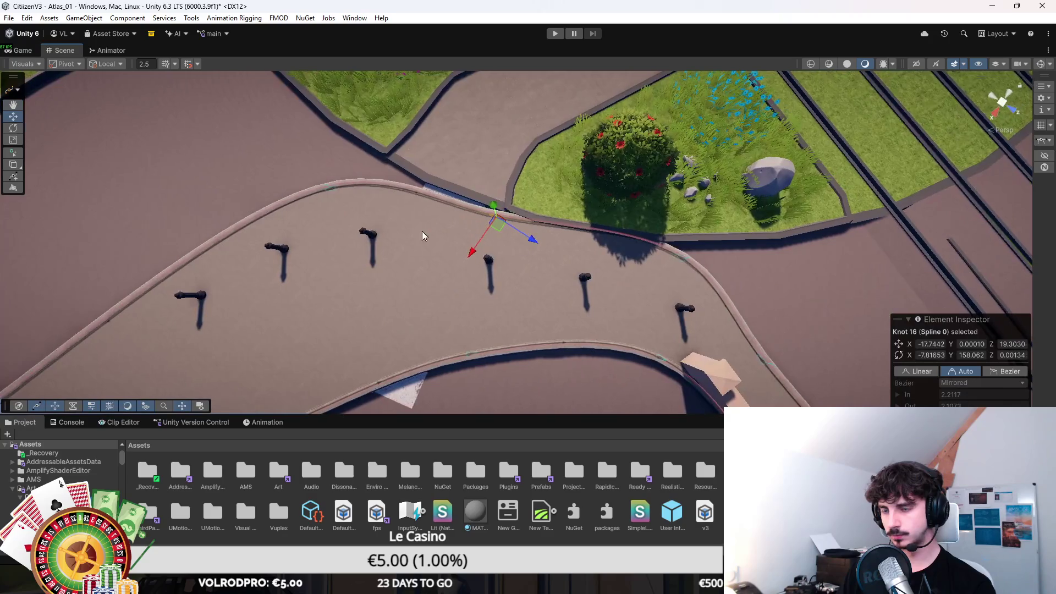
Nudge knot 18 and a further knot along the road edge, then orbit to the grass islands.
click(15, 156)
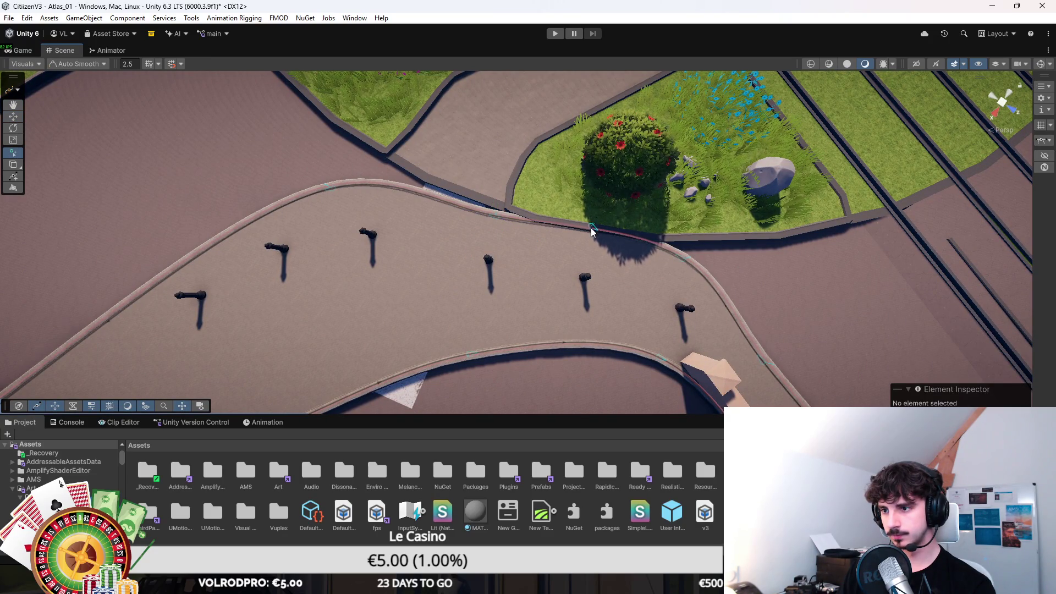
key(Escape)
click(583, 235)
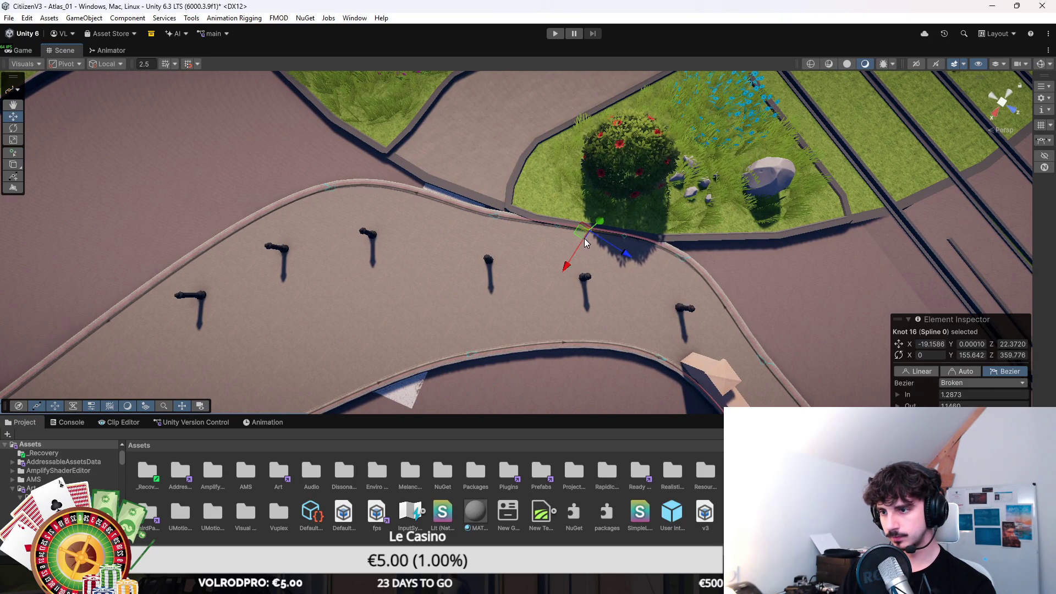
drag(583, 242, 582, 242)
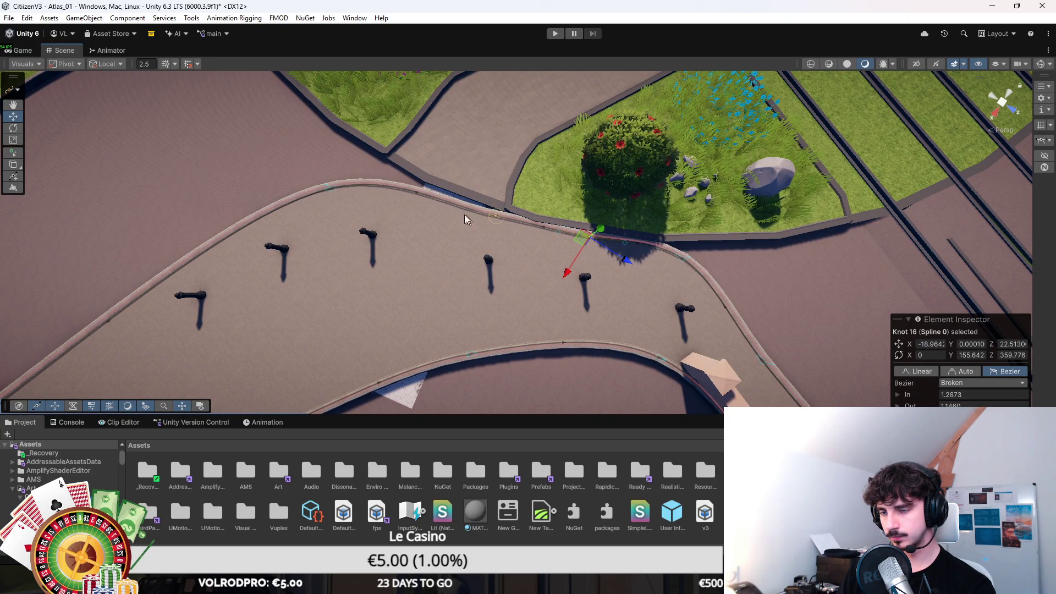
click(332, 188)
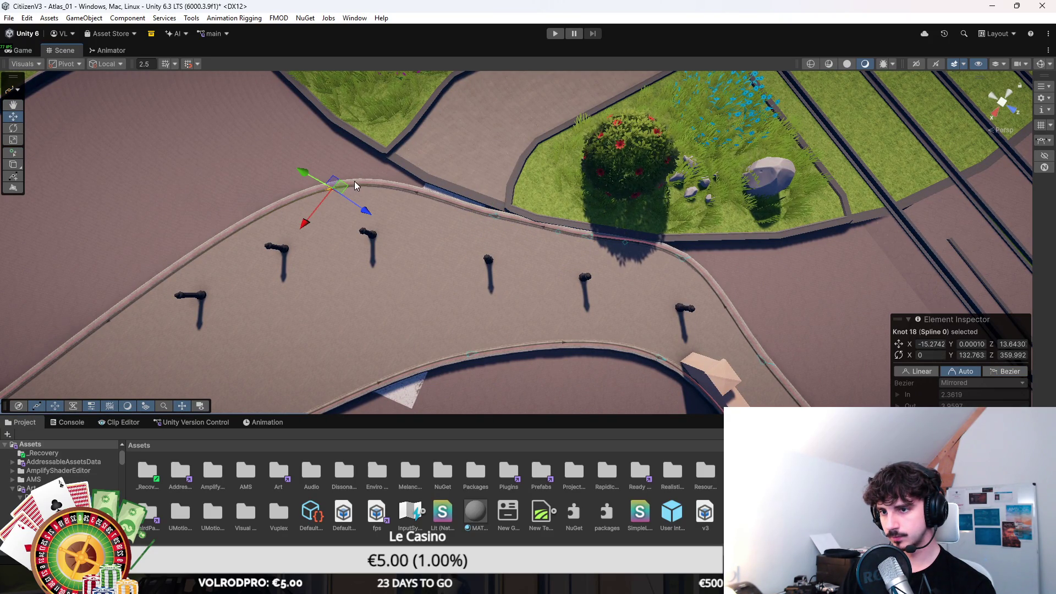
drag(345, 186, 351, 178)
click(495, 225)
mouse_move(489, 219)
mouse_down()
mouse_move(412, 137)
mouse_move(495, 220)
mouse_move(599, 300)
mouse_move(551, 275)
mouse_up()
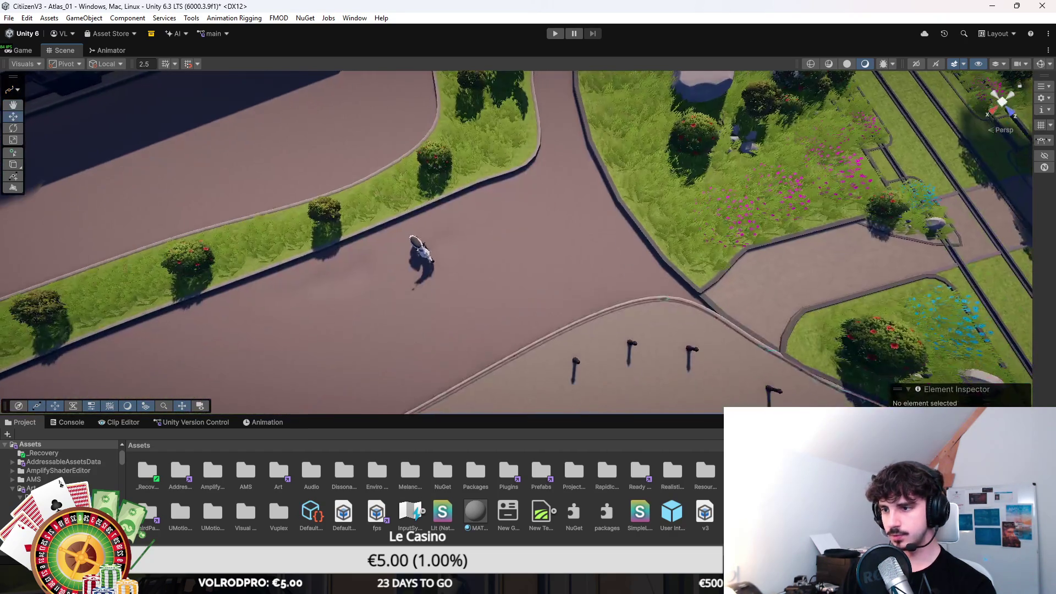
mouse_move(544, 122)
mouse_down()
mouse_move(507, 226)
mouse_move(542, 119)
mouse_move(165, 99)
mouse_up()
In spline editing on the road object, pull the knot beside the road bend up-right.
click(12, 89)
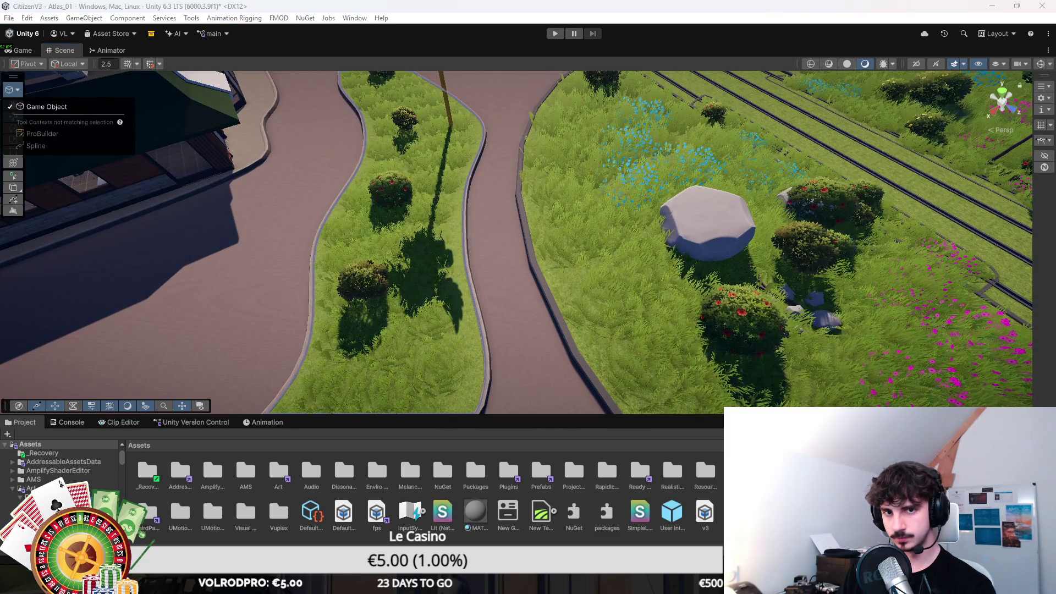
click(464, 220)
click(492, 181)
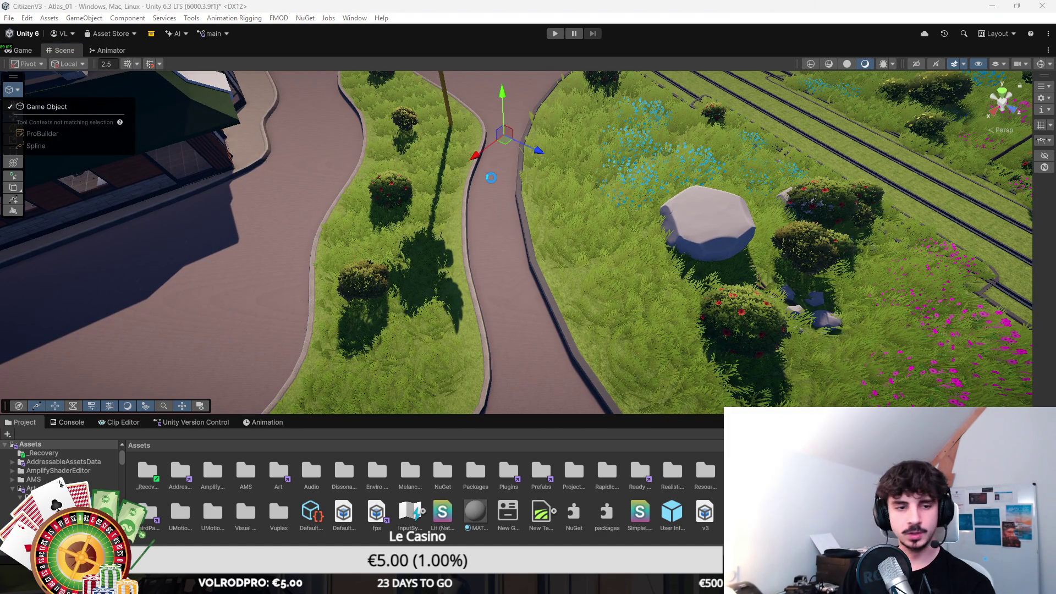
click(13, 92)
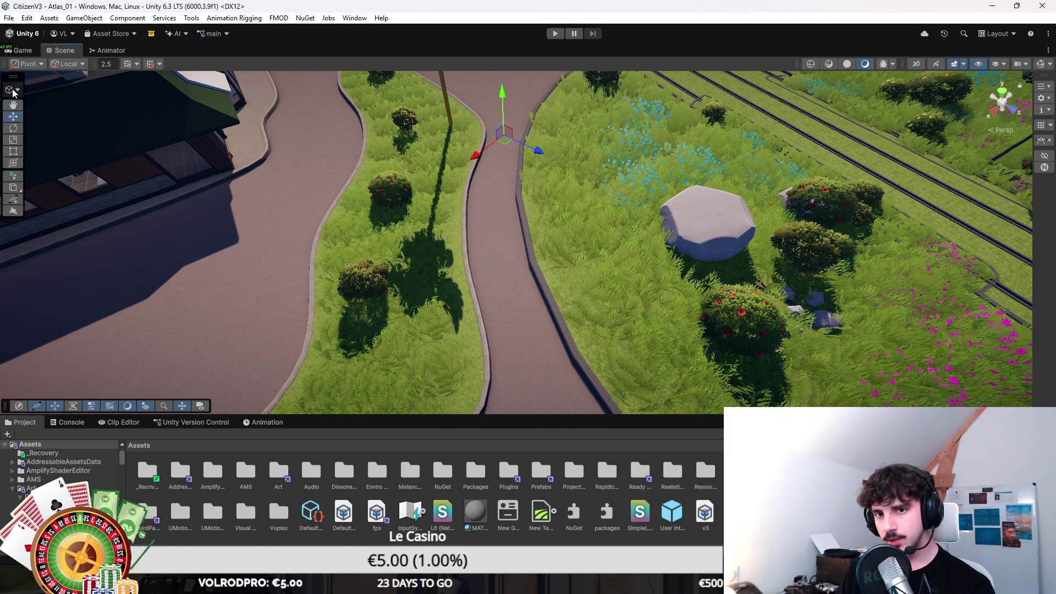
scroll(491, 300, down, 2)
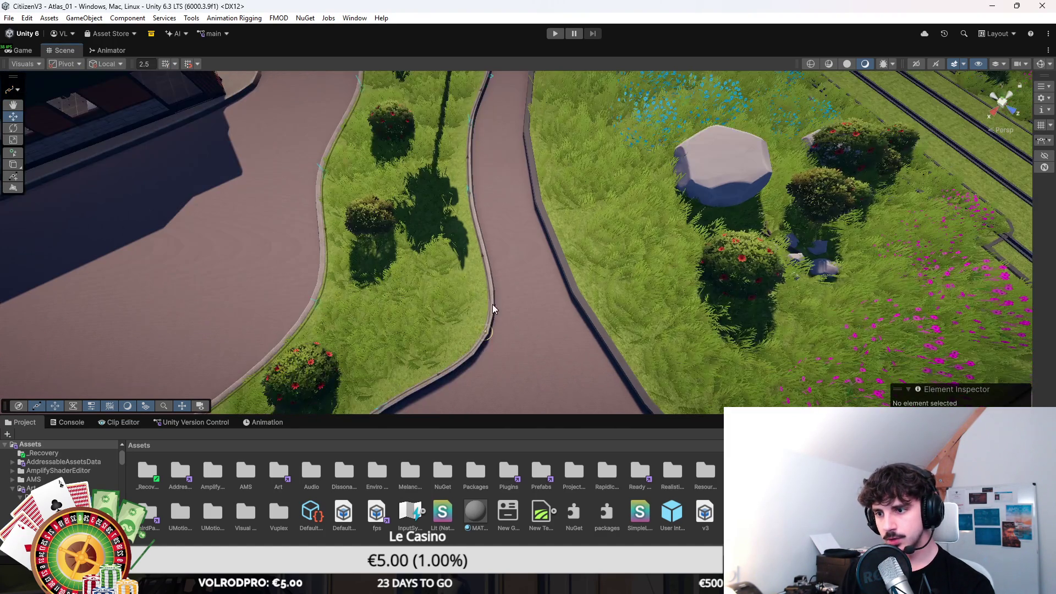
click(483, 328)
mouse_move(490, 318)
mouse_down()
mouse_move(570, 296)
mouse_move(565, 289)
mouse_move(649, 373)
mouse_move(559, 305)
mouse_move(421, 146)
mouse_move(471, 226)
mouse_move(518, 216)
mouse_up()
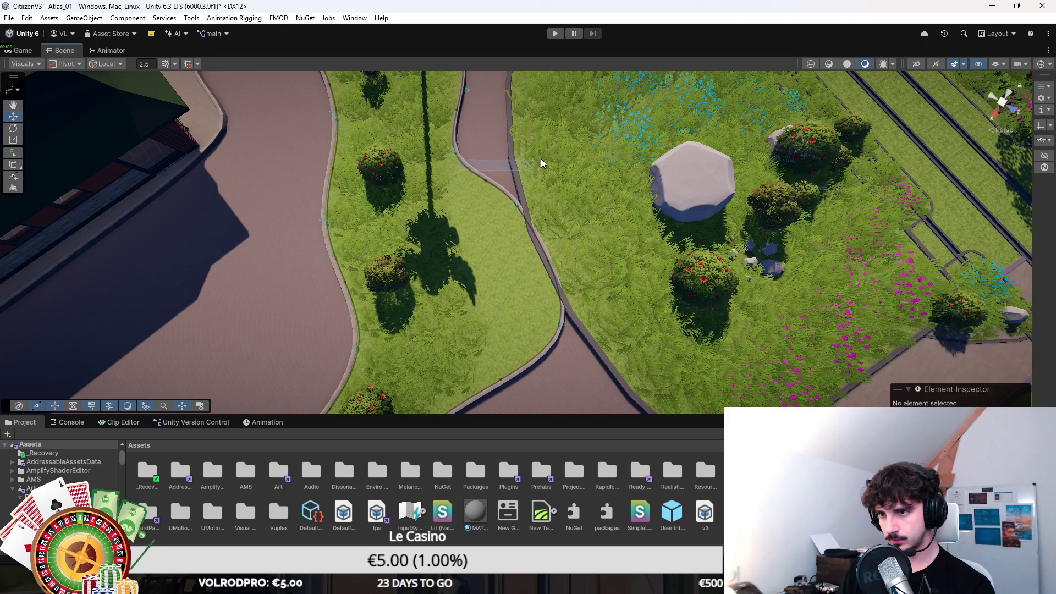
Reposition the upper road knots to adjust the road edge.
drag(496, 158, 510, 148)
click(518, 204)
mouse_move(522, 220)
mouse_down()
mouse_move(486, 211)
mouse_move(533, 203)
mouse_up()
key(Up)
key(Up)
key(Up)
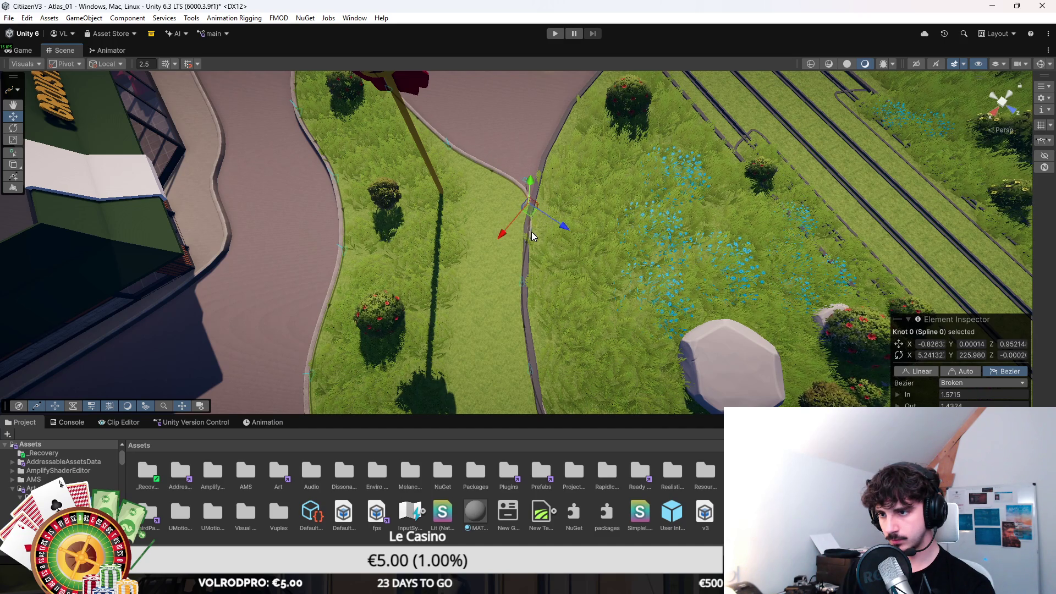
Lengthen Knot 0's Tangent In, set it to Auto, and shift the knot to refine the road end.
click(532, 233)
drag(531, 242, 528, 240)
click(963, 374)
click(530, 208)
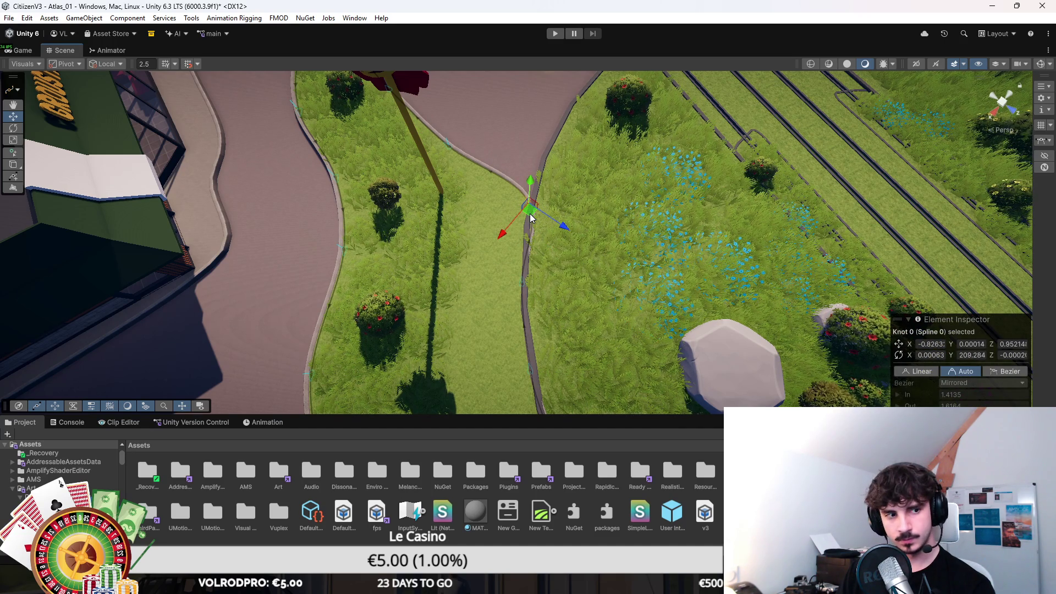
drag(530, 213, 506, 220)
Move Knots 9 and 10 near the path junction out to the grass edge, then leave spline editing.
mouse_move(623, 318)
mouse_down()
mouse_move(613, 266)
mouse_move(497, 226)
mouse_move(492, 289)
mouse_move(381, 225)
mouse_move(478, 243)
mouse_move(482, 278)
mouse_move(520, 279)
mouse_up()
click(479, 303)
click(472, 191)
mouse_move(475, 192)
mouse_down()
mouse_move(520, 185)
mouse_move(542, 228)
mouse_move(479, 155)
mouse_move(420, 229)
mouse_move(527, 249)
mouse_move(507, 278)
mouse_up()
click(498, 162)
click(512, 266)
mouse_move(549, 244)
mouse_down()
mouse_move(801, 132)
mouse_move(413, 288)
mouse_move(479, 228)
mouse_move(385, 209)
mouse_up()
click(414, 288)
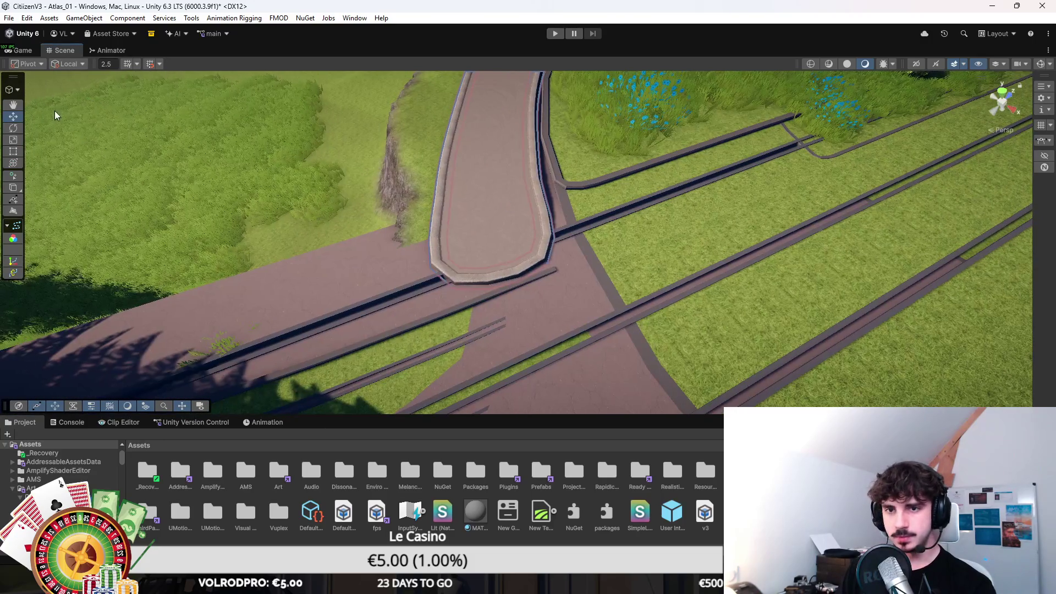
Switch to the Spline context, select the median corner knots, and move the upper corner knot.
click(12, 89)
click(47, 106)
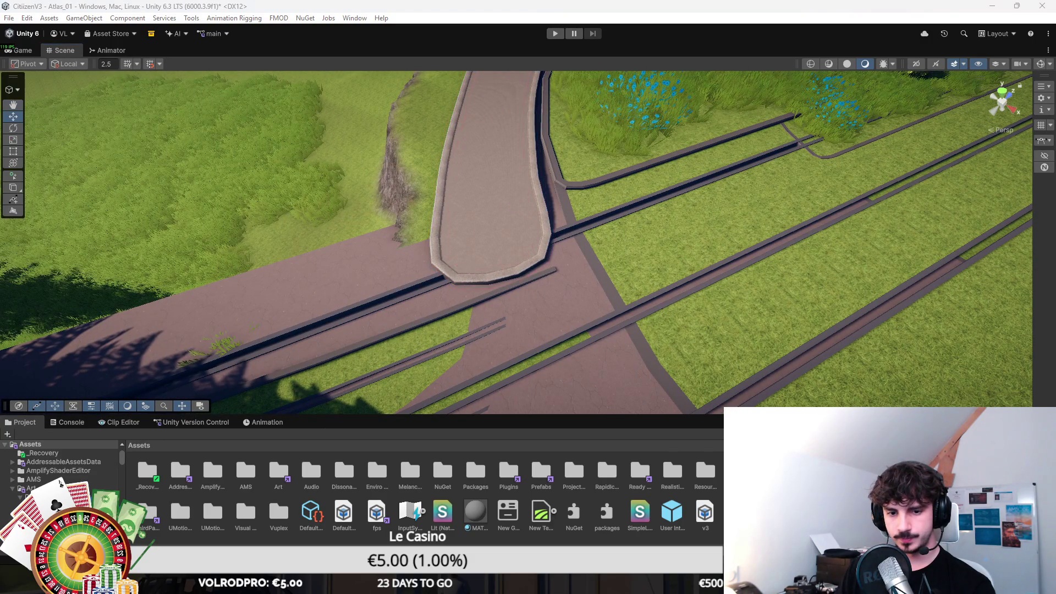
click(13, 90)
click(33, 128)
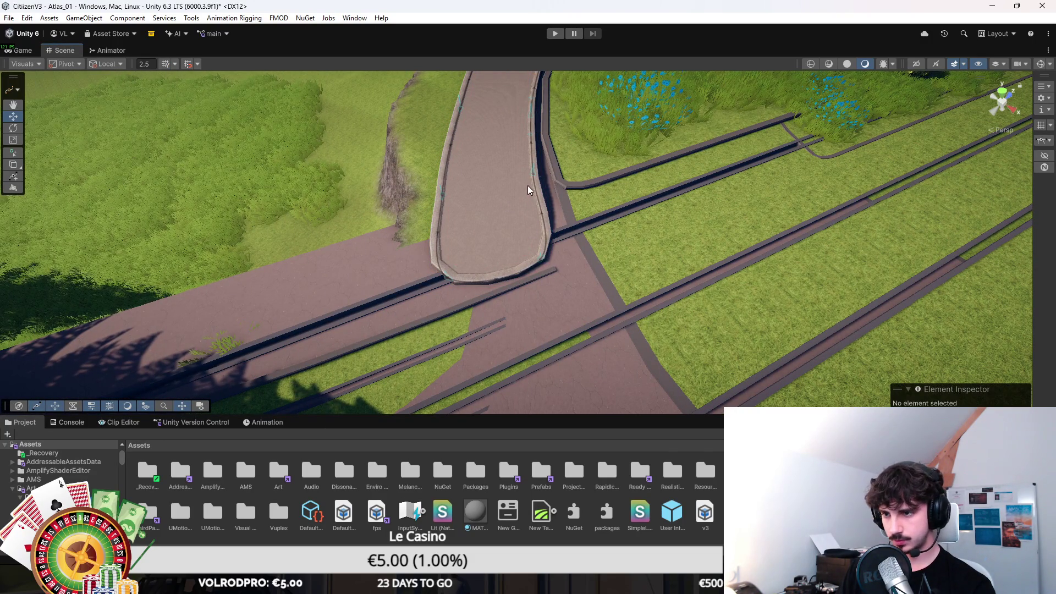
click(541, 263)
shift+click(461, 278)
mouse_move(499, 280)
mouse_down()
mouse_move(728, 278)
mouse_move(631, 318)
mouse_move(568, 329)
mouse_move(533, 302)
mouse_move(513, 308)
mouse_up()
mouse_move(504, 206)
mouse_down()
mouse_move(501, 217)
mouse_move(505, 202)
mouse_move(702, 212)
mouse_move(612, 231)
mouse_move(534, 229)
mouse_up()
Undo the move and frame each median curb knot in turn with F.
key(ctrl+z)
click(461, 246)
key(f)
click(609, 253)
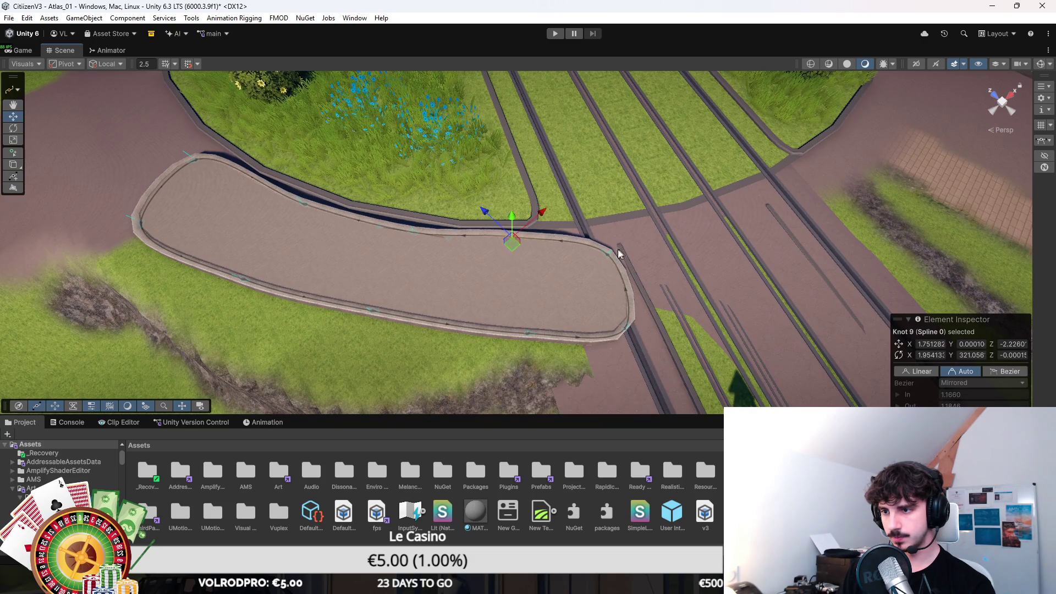
key(f)
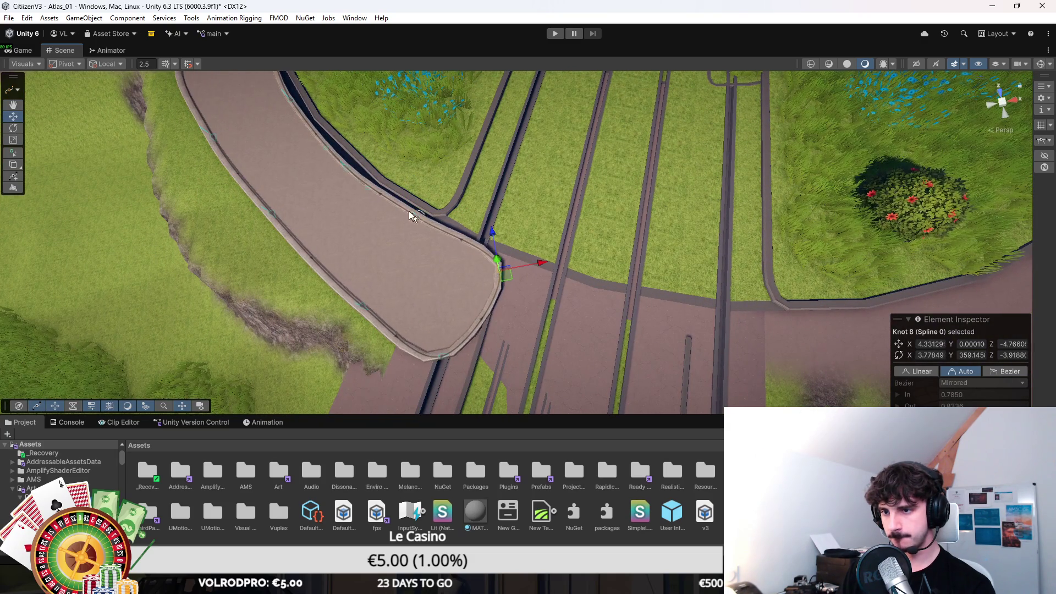
click(361, 139)
key(f)
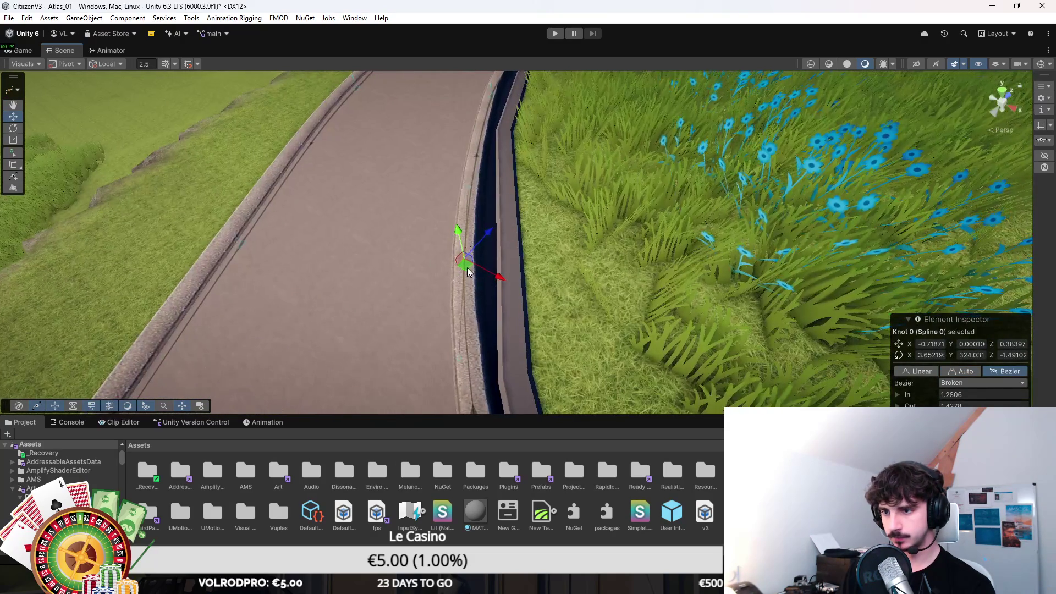
click(488, 255)
key(f)
Pull Knot 2 in to meet the road edge, then exit by selecting a roundabout bush.
drag(496, 210, 515, 235)
scroll(514, 235, down, 3)
click(507, 130)
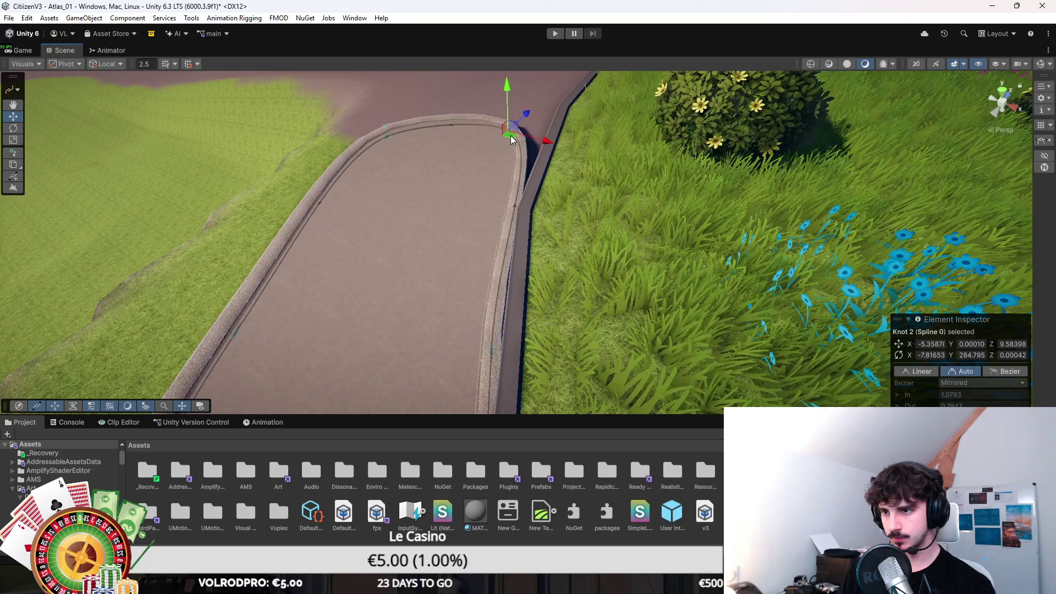
drag(523, 137, 605, 227)
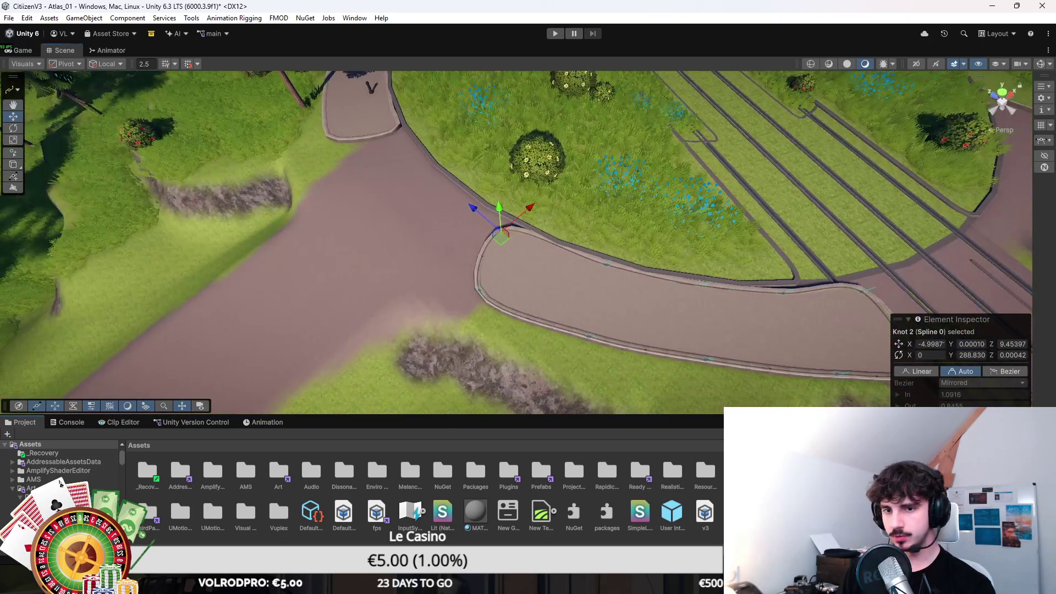
click(606, 228)
click(724, 258)
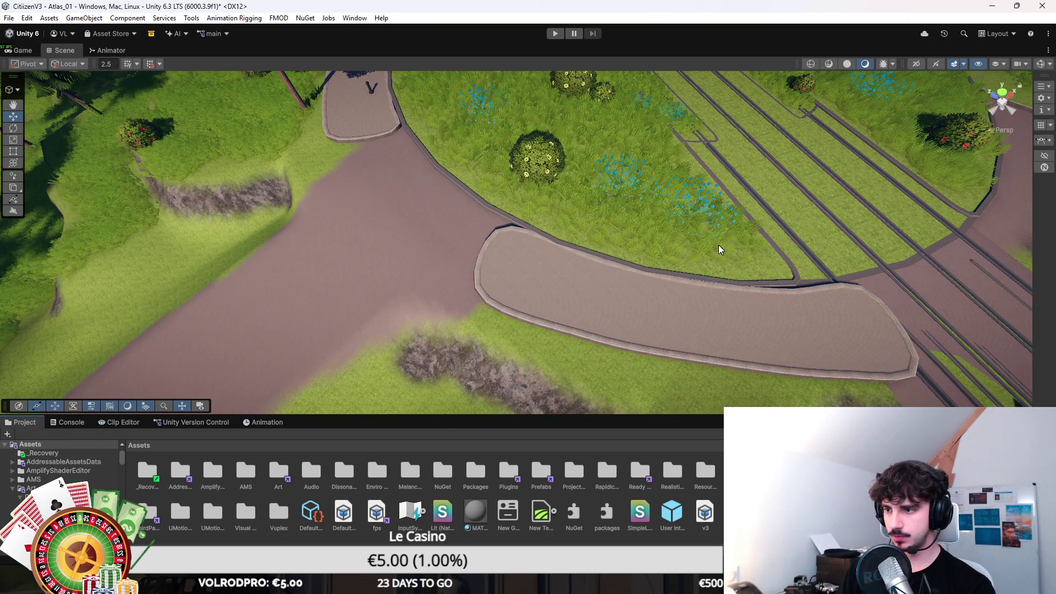
scroll(724, 259, down, 10)
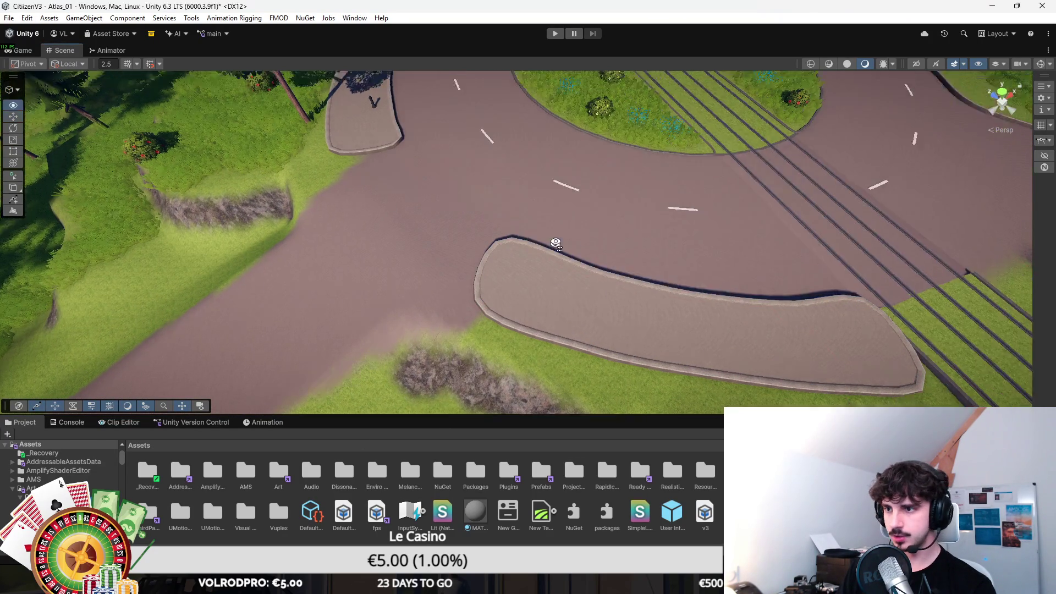
From a top-down view, scale the roundabout vegetation down to a smaller circle.
mouse_move(693, 308)
mouse_down()
mouse_move(649, 336)
mouse_move(619, 332)
mouse_up()
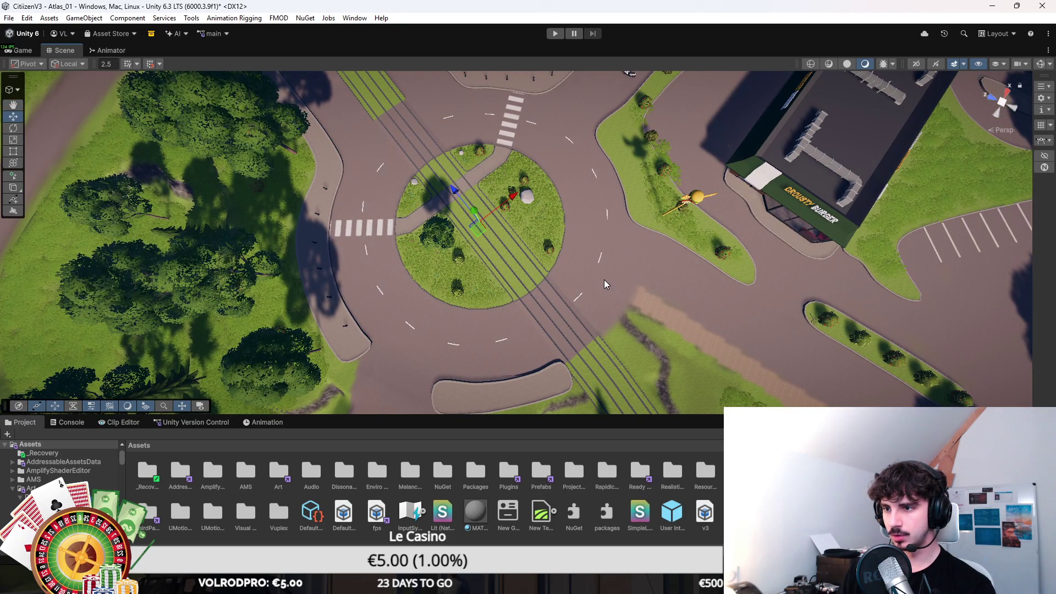
scroll(558, 262, up, 4)
key(r)
drag(494, 194, 501, 213)
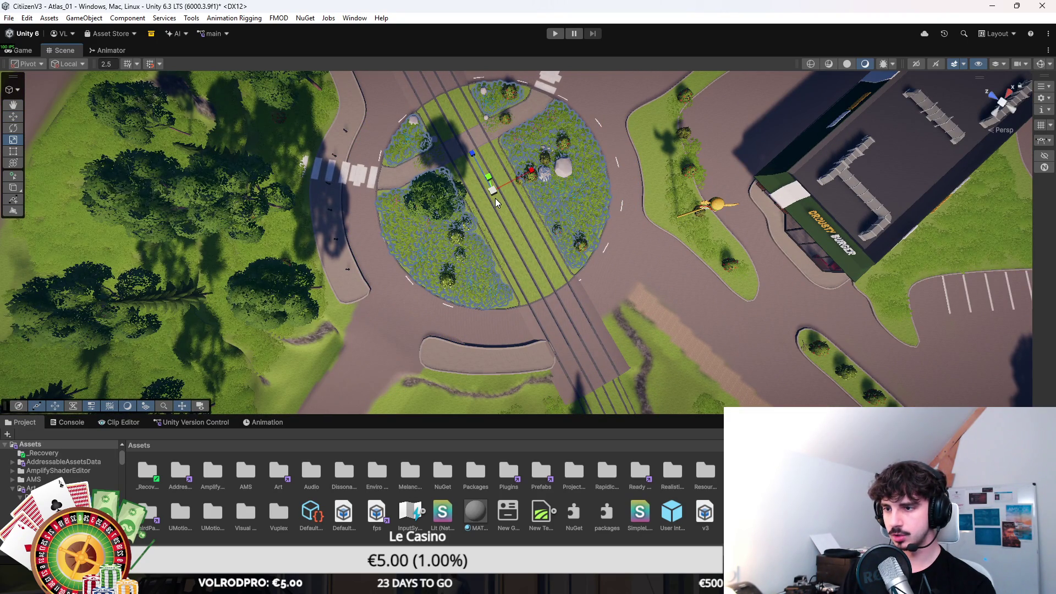
Toggle the change with Ctrl+Z and Ctrl+Y to compare layouts, ending with the full roundabout shown.
key(ctrl+z)
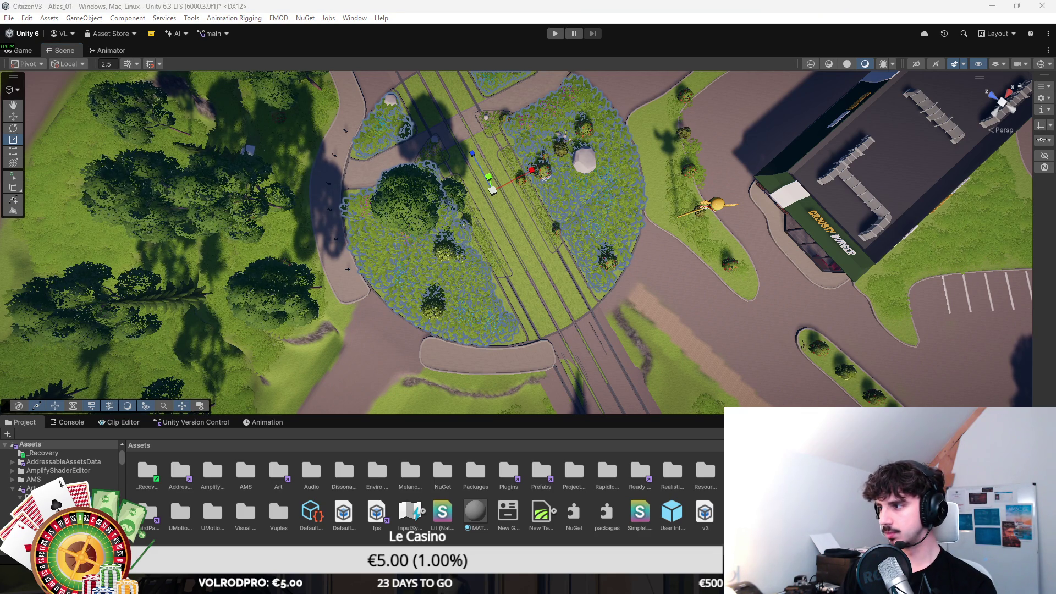
key(ctrl+y)
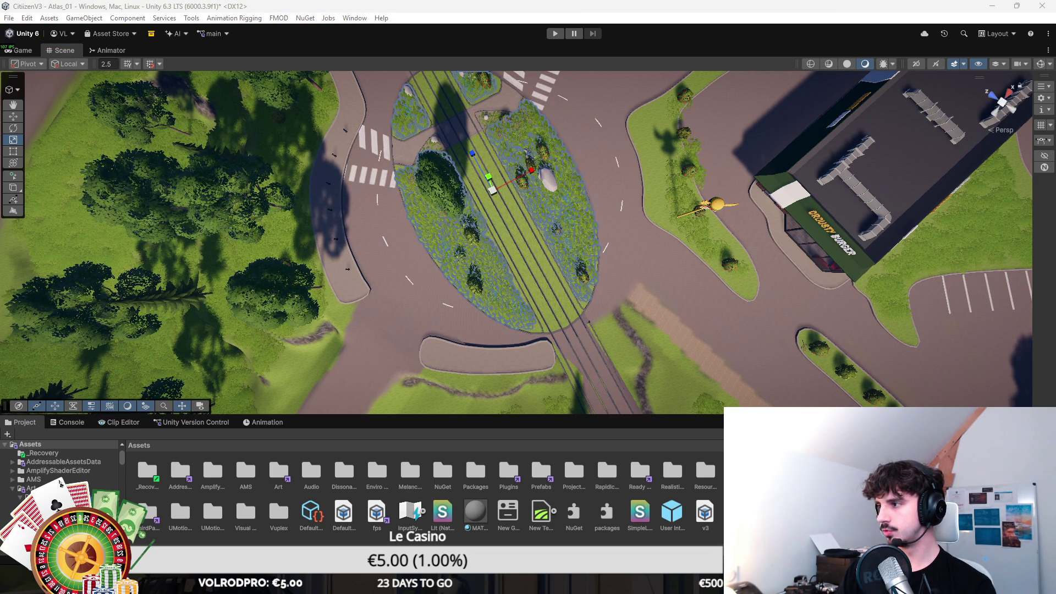
key(ctrl+z)
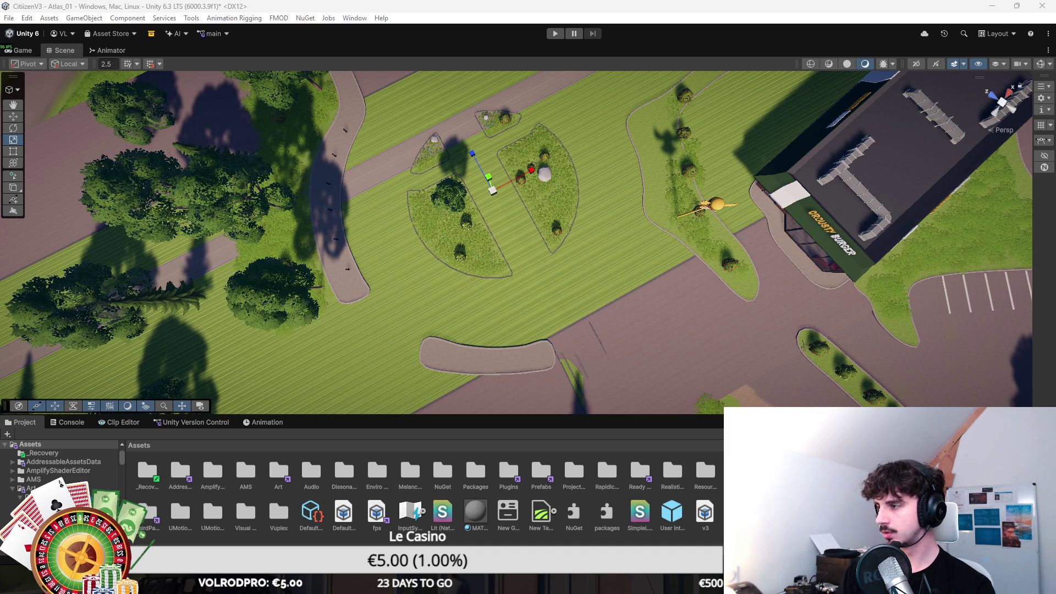
key(ctrl+y)
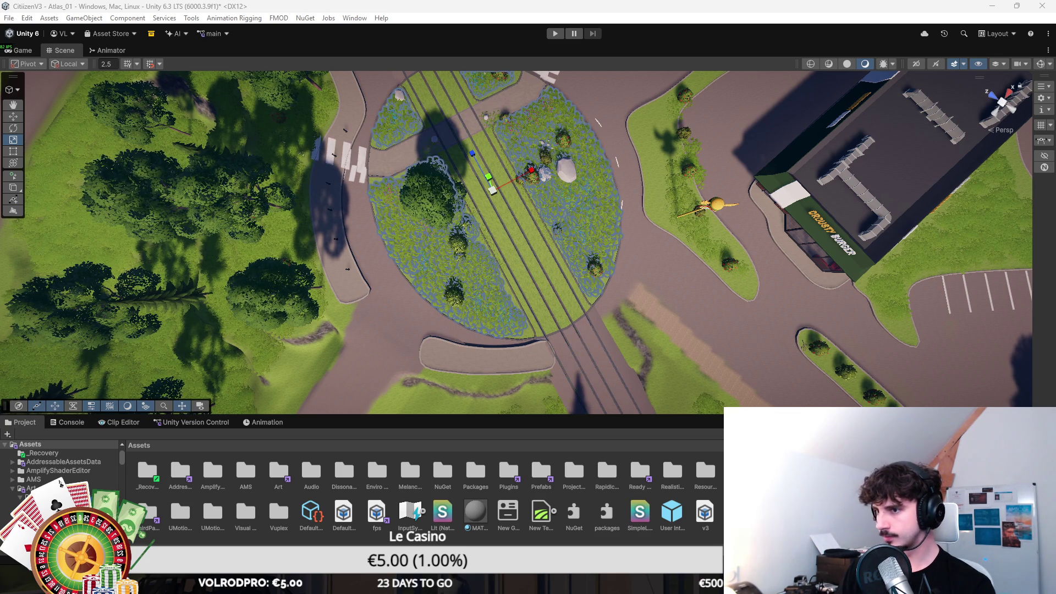
scroll(610, 187, up, 5)
scroll(610, 187, up, 3)
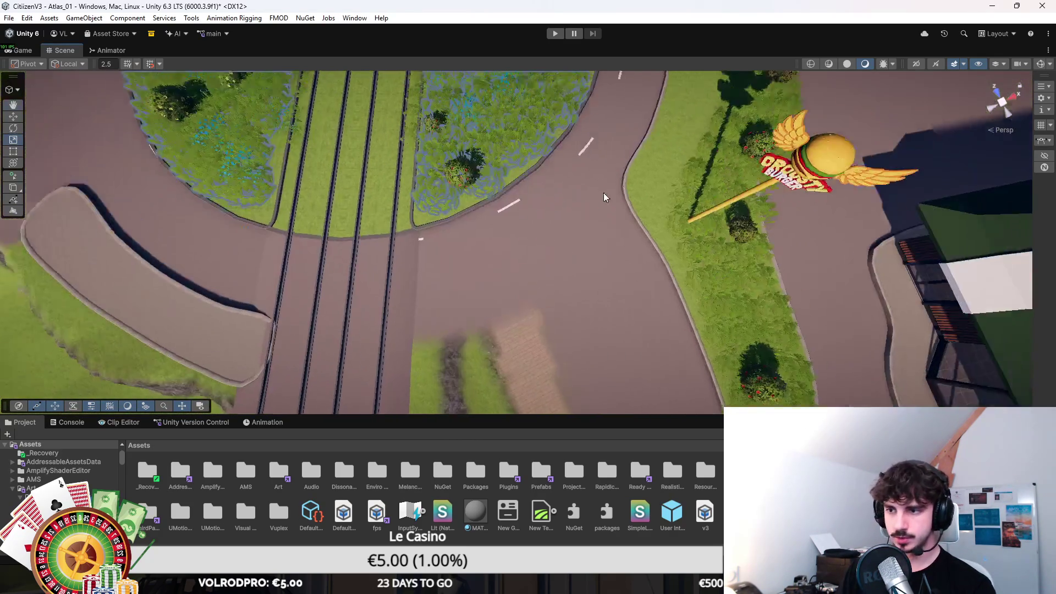
Switch to spline editing, select a lane-marking knot, and frame it with F.
scroll(321, 219, up, 3)
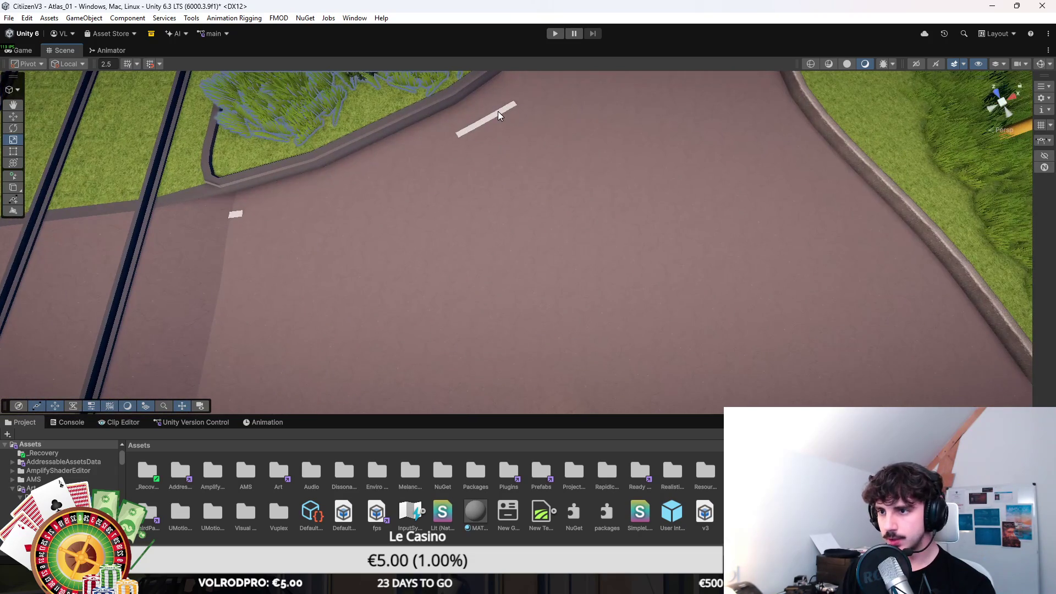
click(12, 89)
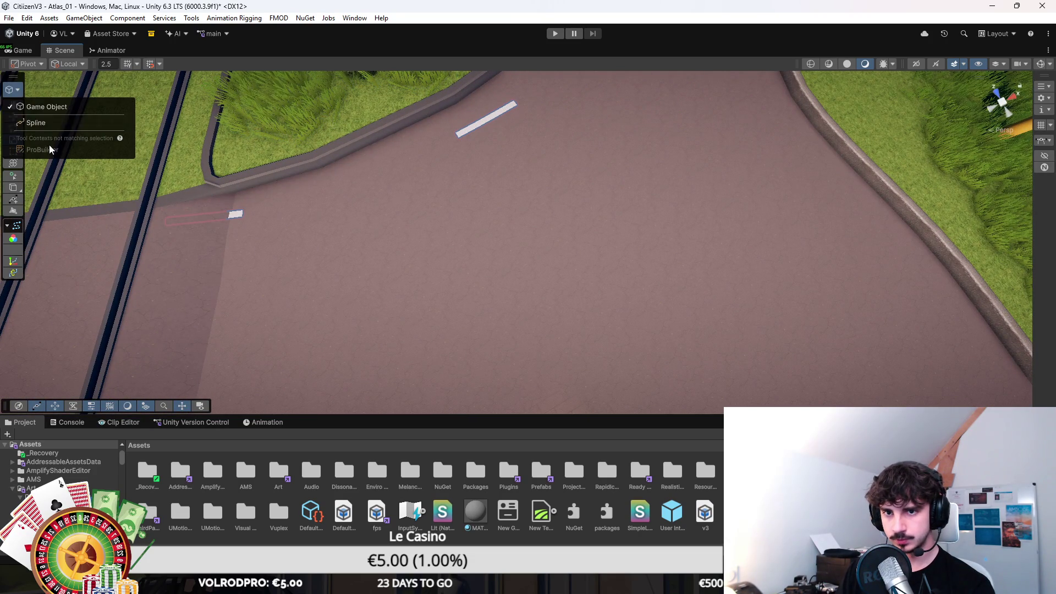
click(41, 118)
click(308, 181)
scroll(468, 219, up, 2)
key(f)
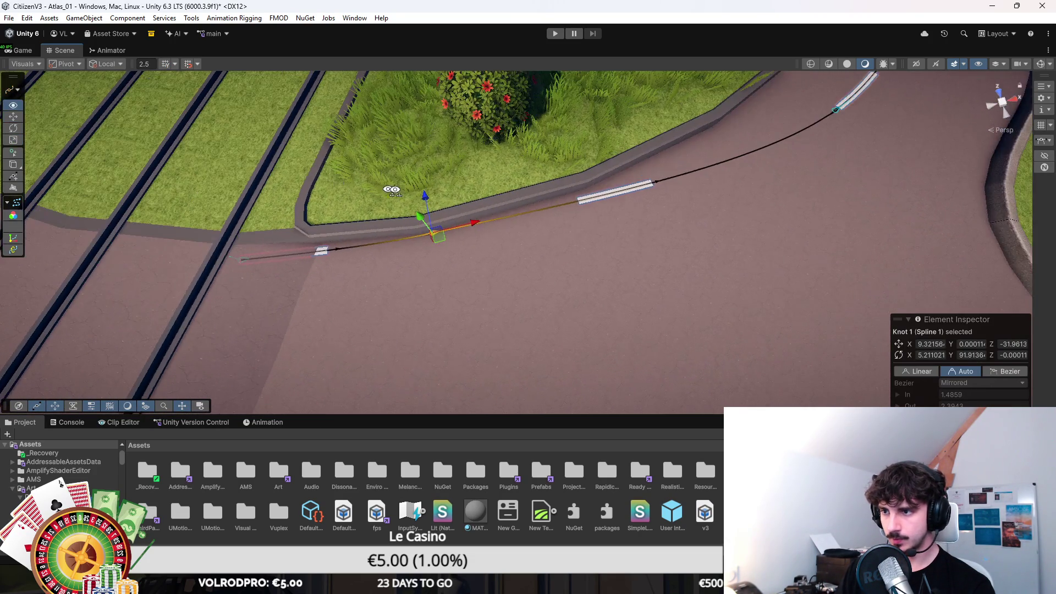
scroll(531, 185, down, 5)
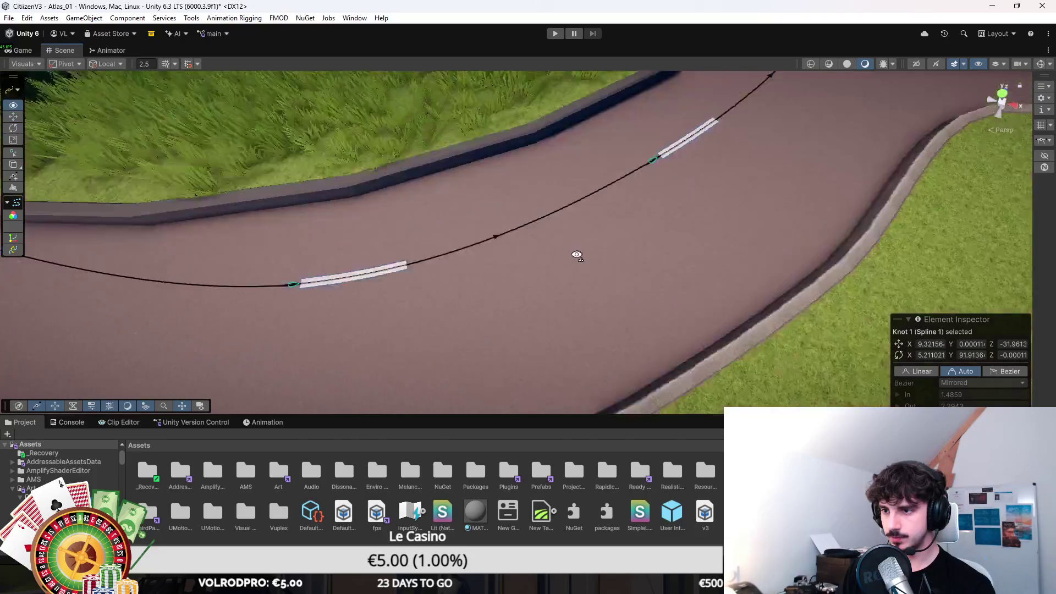
click(576, 229)
mouse_move(576, 228)
mouse_down()
mouse_move(577, 164)
mouse_move(560, 167)
mouse_move(510, 275)
mouse_move(488, 250)
mouse_move(496, 256)
mouse_move(428, 252)
mouse_move(538, 264)
mouse_move(472, 257)
mouse_move(521, 229)
mouse_up()
Step through the marking spline's knots along the island's curved edge.
click(526, 231)
click(530, 242)
click(512, 263)
click(495, 253)
click(538, 265)
click(520, 231)
mouse_move(595, 200)
mouse_down()
mouse_move(487, 224)
mouse_move(519, 248)
mouse_move(562, 249)
mouse_up()
click(496, 244)
click(352, 225)
mouse_move(402, 236)
mouse_down()
mouse_move(543, 252)
mouse_move(589, 220)
mouse_up()
Set the two curb knots' tangents to Auto and move one knot to follow the curb.
click(512, 245)
click(589, 217)
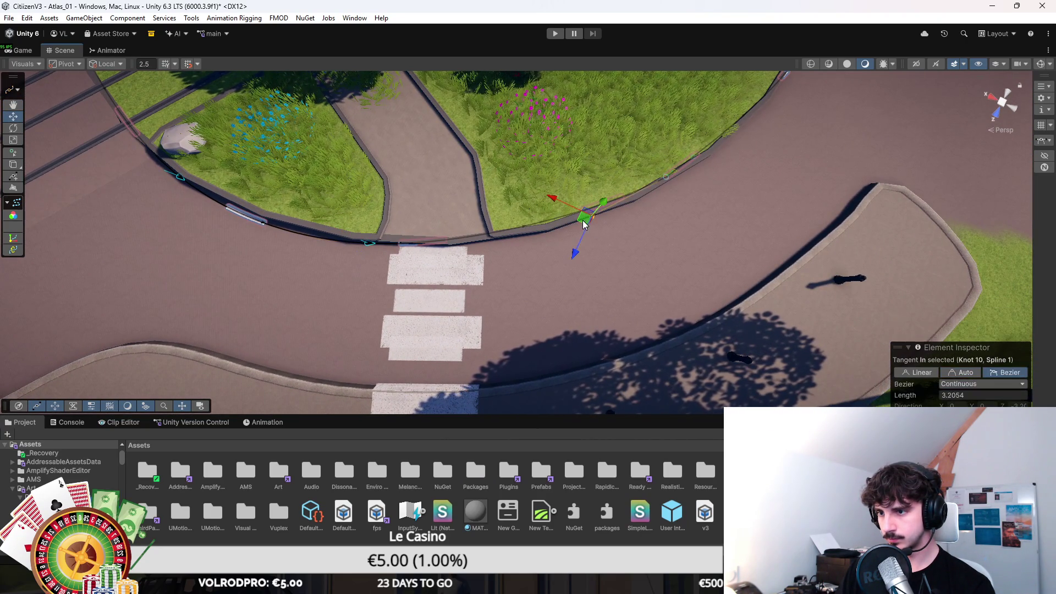
click(665, 177)
click(962, 371)
click(659, 190)
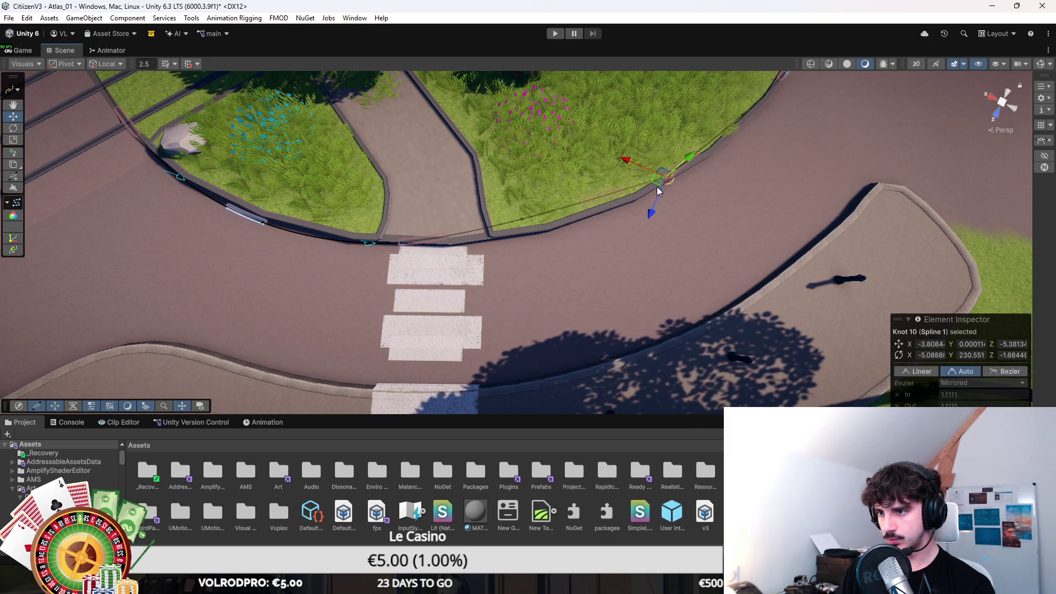
mouse_move(660, 187)
mouse_down()
mouse_move(662, 198)
mouse_move(540, 245)
mouse_up()
click(622, 190)
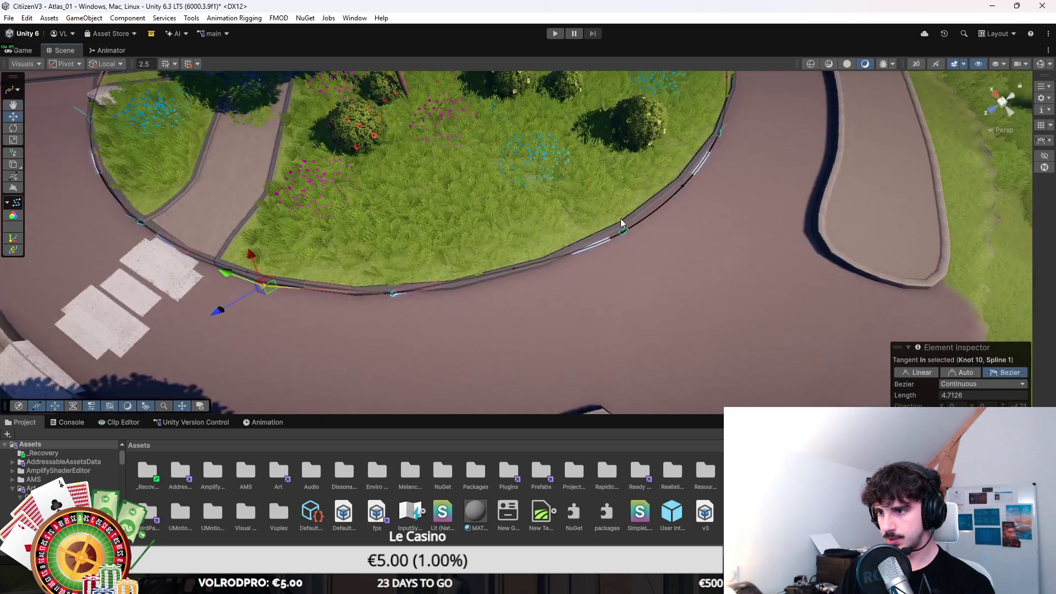
Nudge Knot 3 of Spline 0 along the island edge, then exit spline editing.
click(621, 240)
mouse_move(618, 237)
mouse_down()
mouse_move(566, 237)
mouse_move(534, 254)
mouse_up()
click(541, 253)
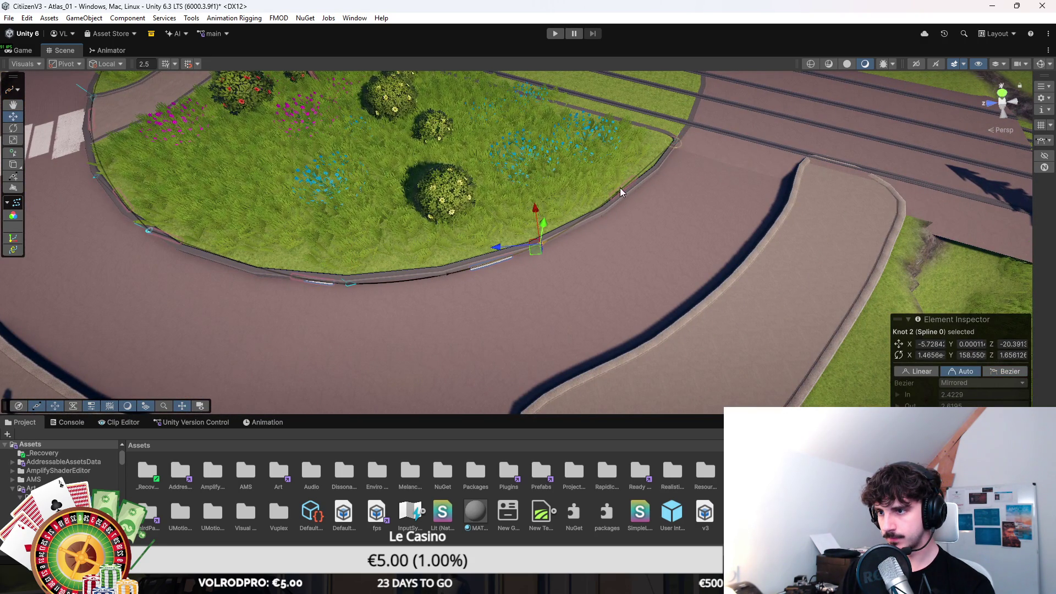
click(671, 147)
drag(672, 147, 676, 153)
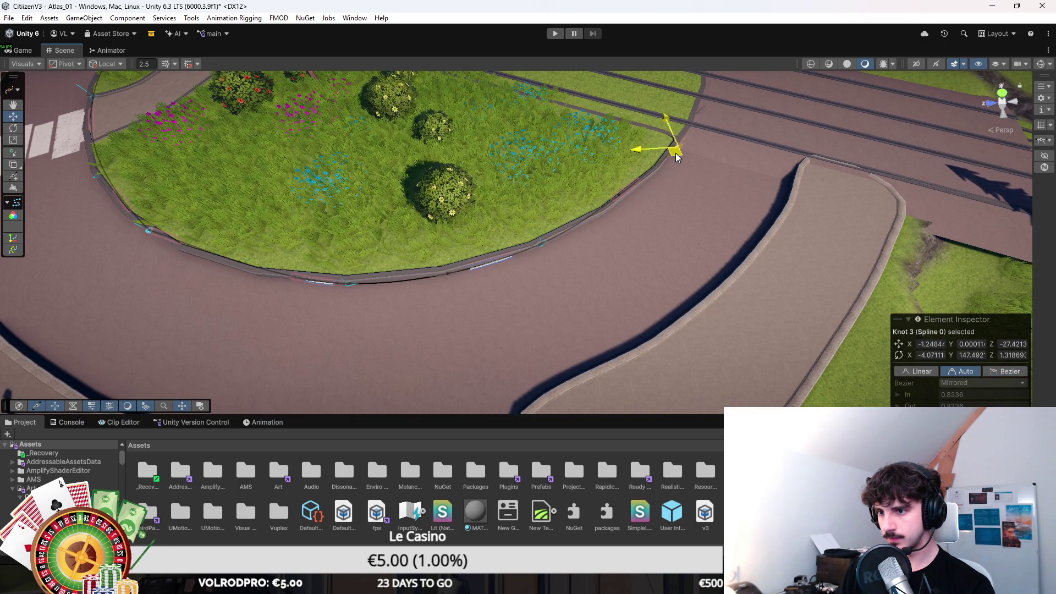
mouse_move(593, 199)
mouse_down()
mouse_move(549, 186)
mouse_move(242, 213)
mouse_up()
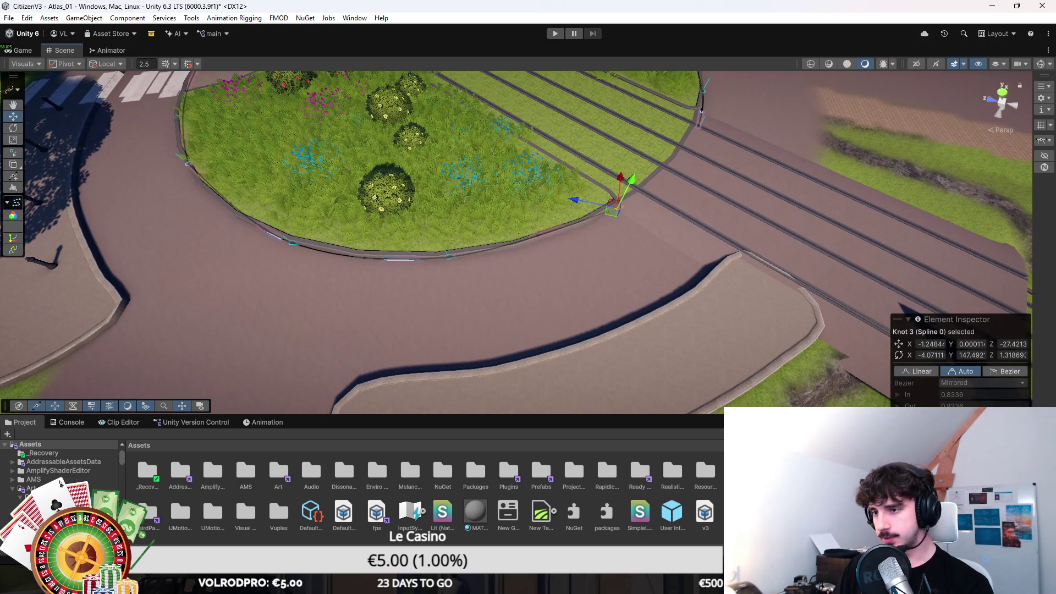
click(522, 219)
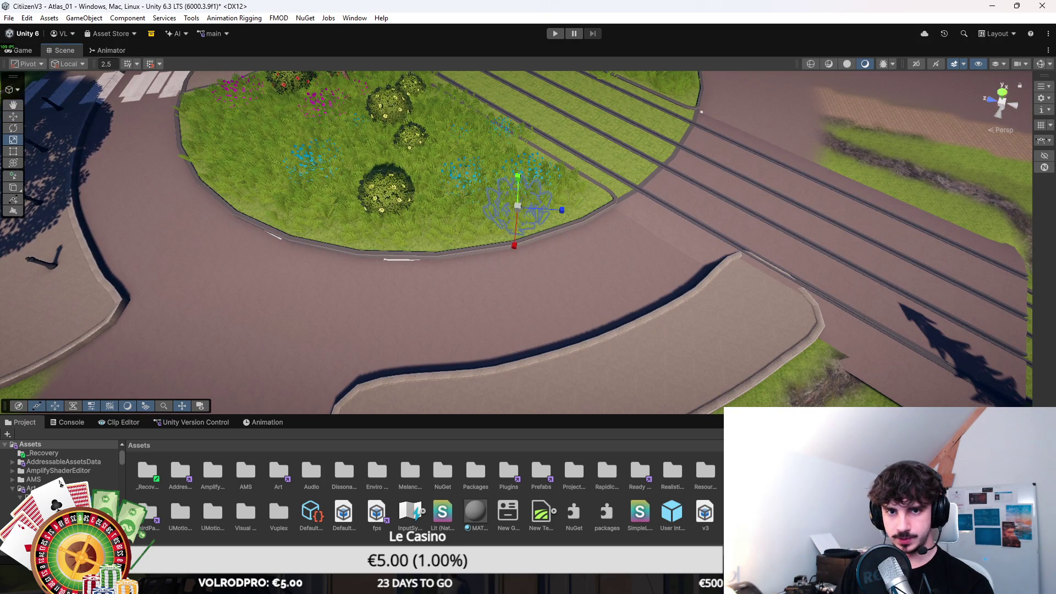
scroll(522, 219, down, 5)
Select the lane-marking object by the crosswalk and pick Knot 10 in Spline context.
mouse_move(522, 219)
mouse_down()
mouse_move(468, 287)
mouse_move(522, 270)
mouse_up()
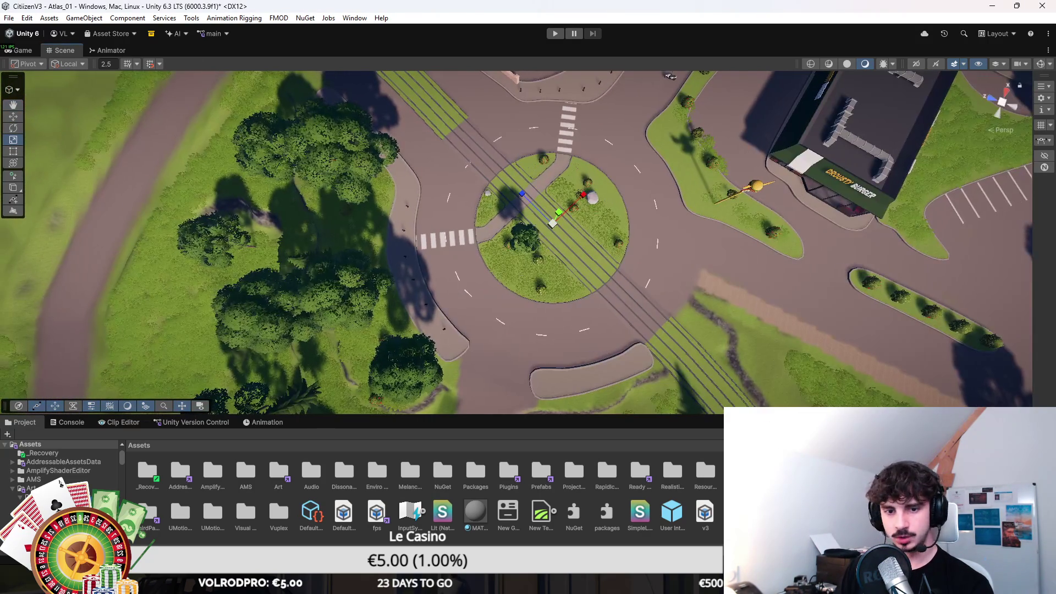
scroll(236, 286, up, 10)
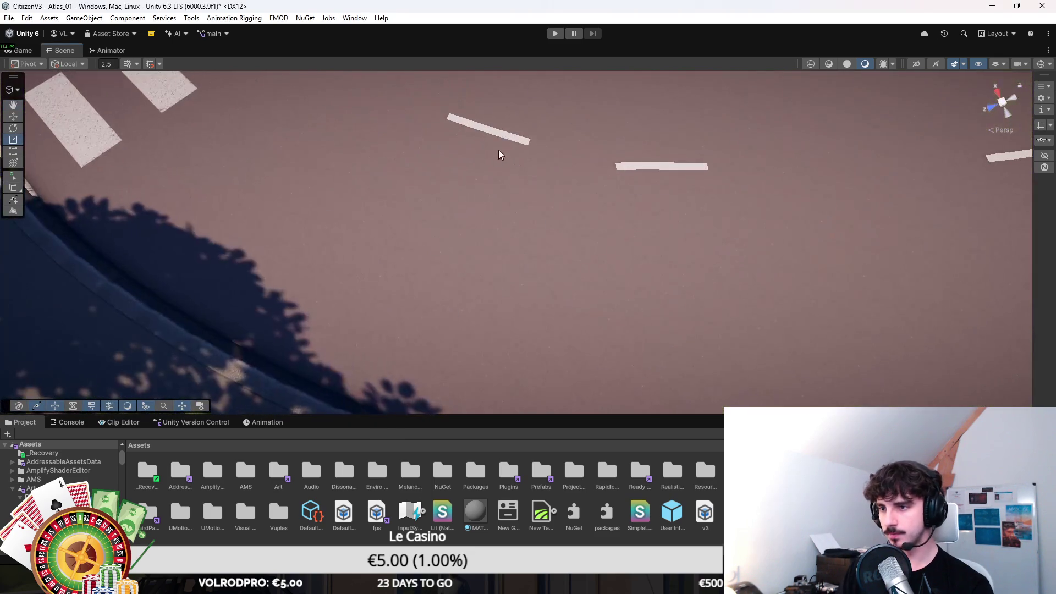
click(522, 195)
scroll(523, 195, down, 5)
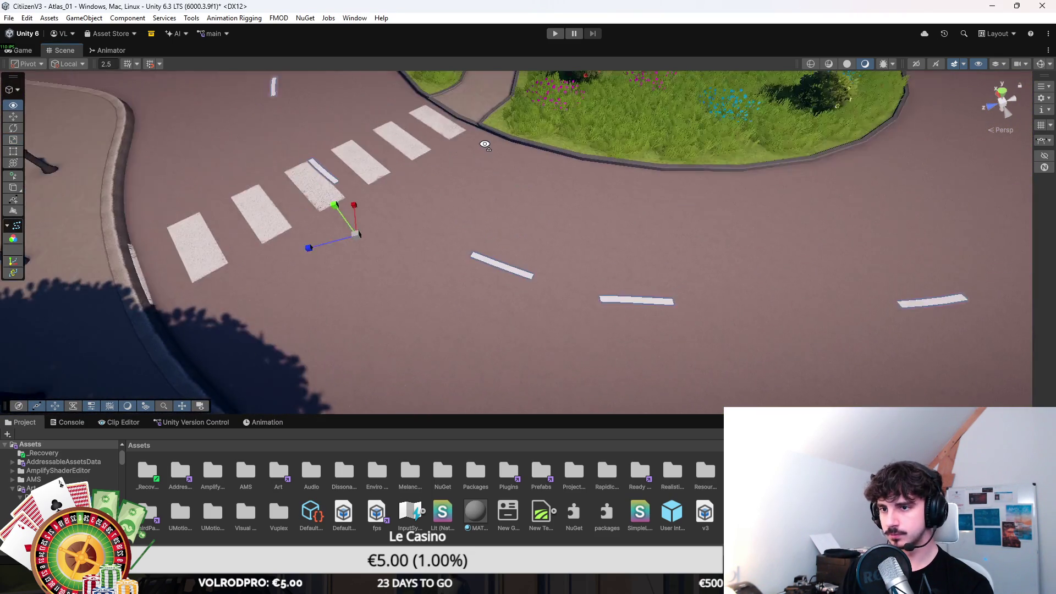
click(13, 89)
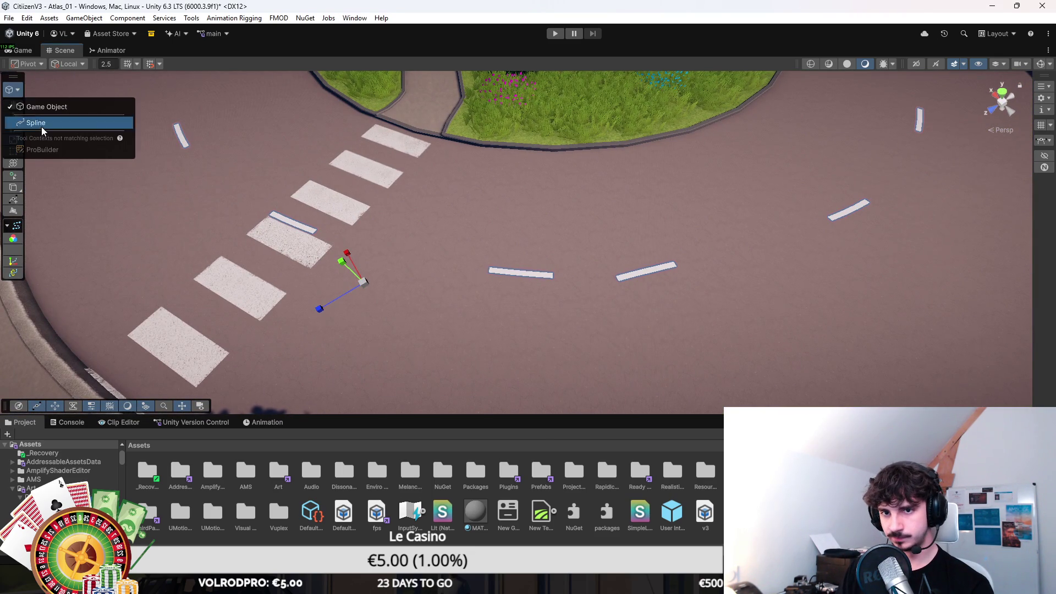
click(42, 123)
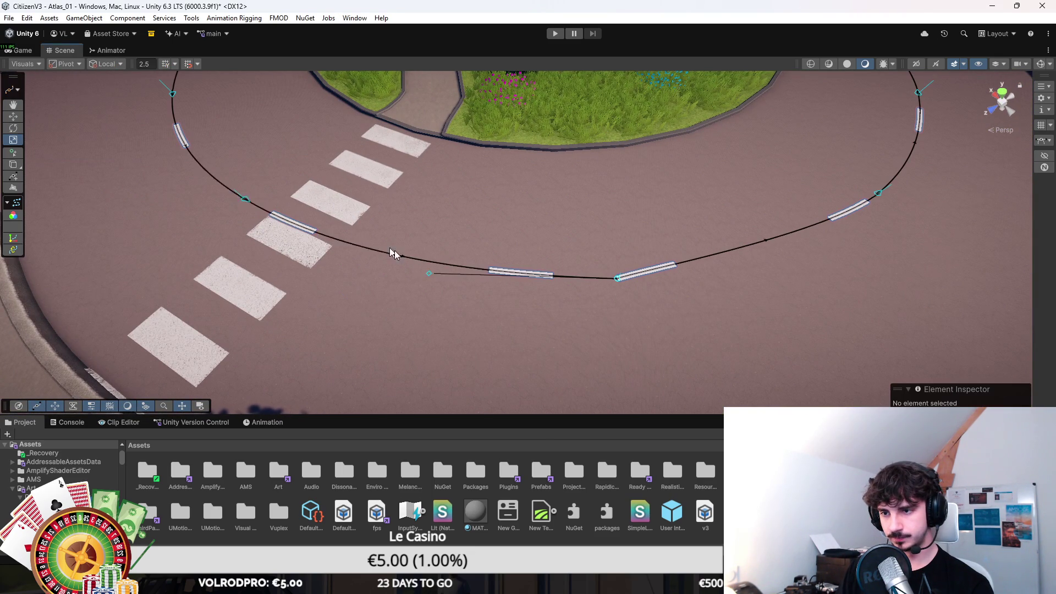
click(617, 279)
key(w)
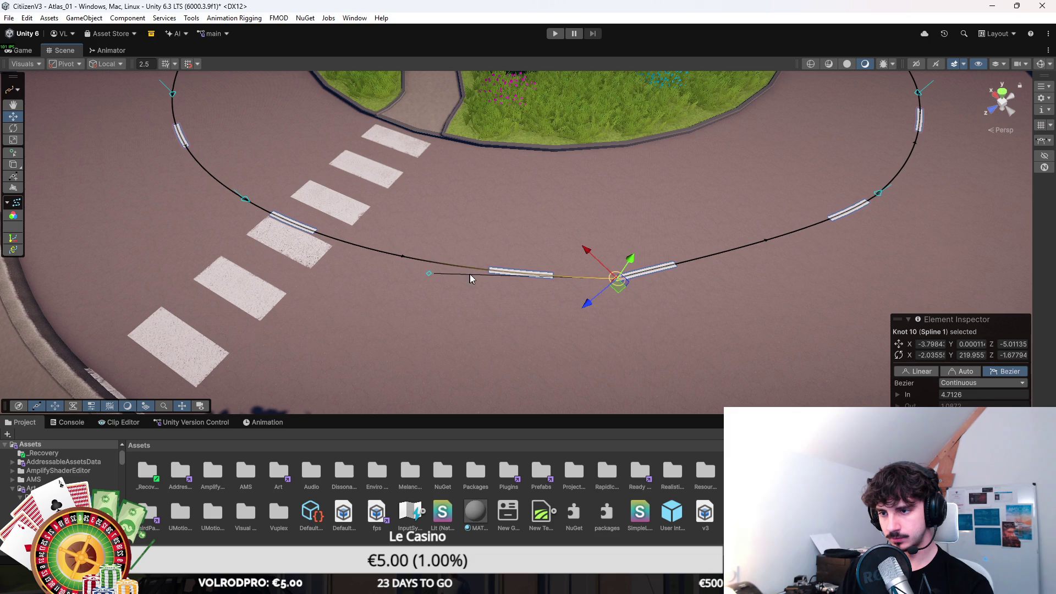
Try a tangent stretch (undone) and Reverse Spline Flow, reverting it afterwards.
drag(430, 275, 327, 271)
key(ctrl+z)
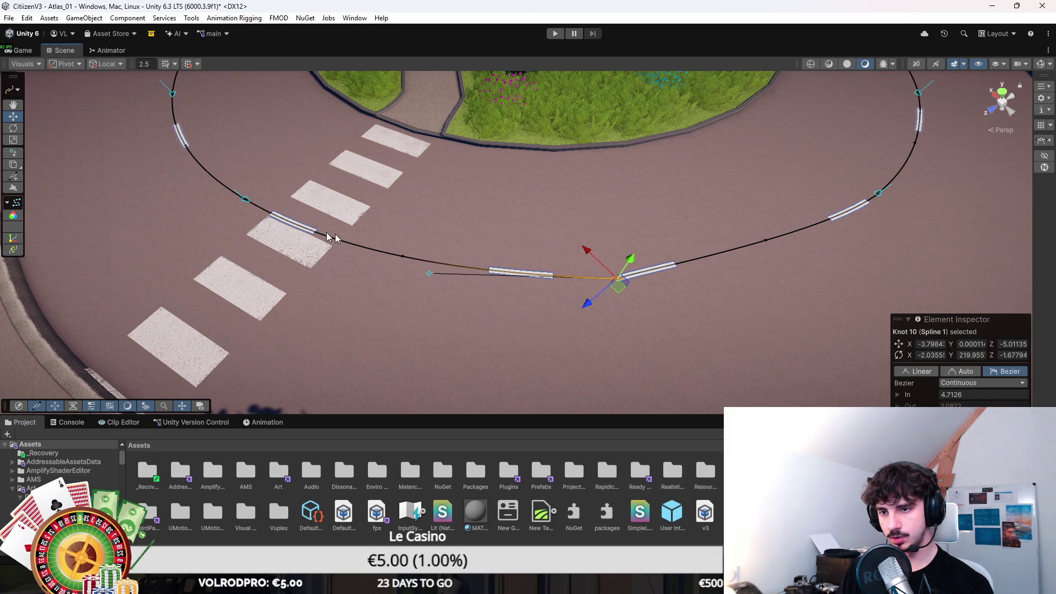
right_click(621, 291)
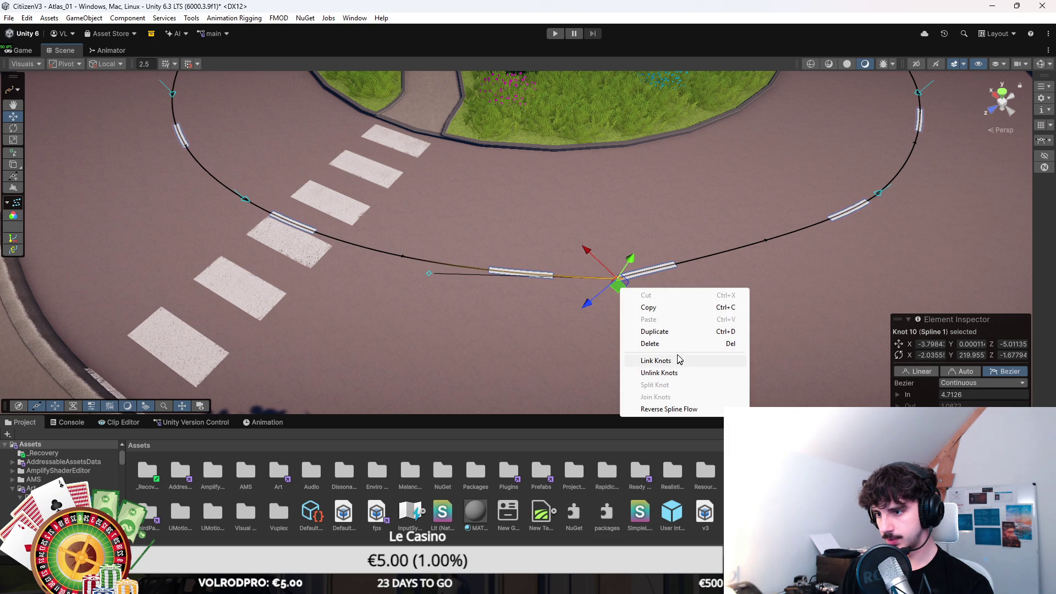
click(685, 409)
right_click(621, 284)
click(678, 400)
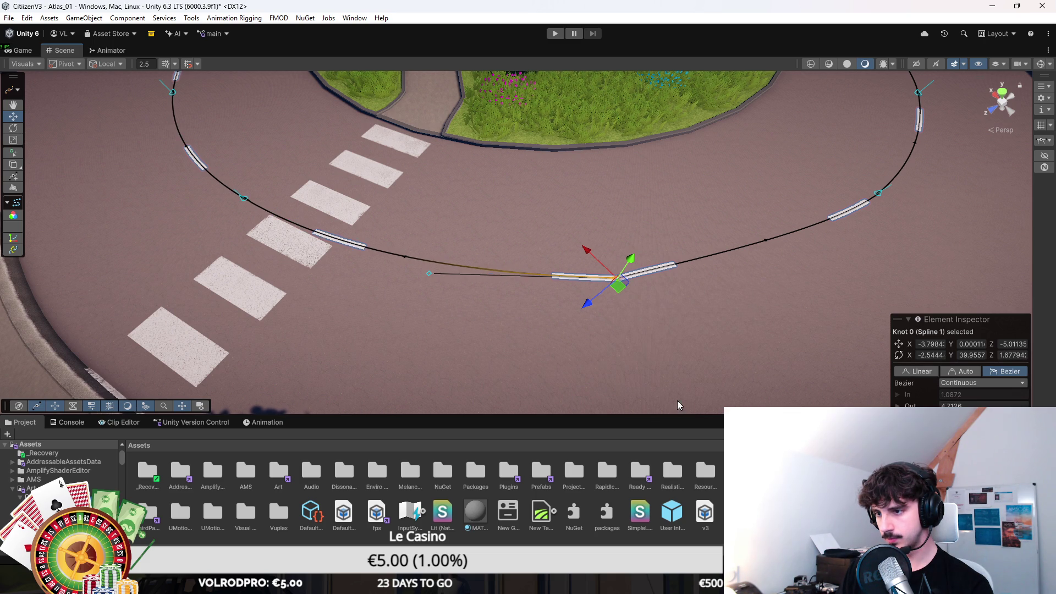
Move Knot 10 along the road, then delete it so the dashes stop before the crosswalk.
scroll(576, 294, up, 8)
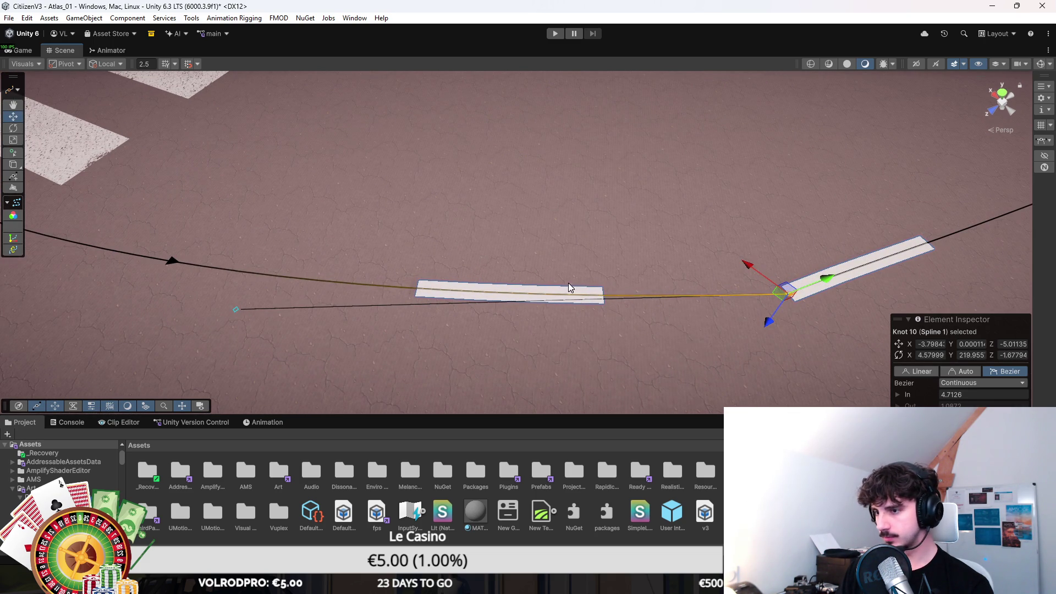
right_click(568, 283)
right_click(517, 286)
click(605, 371)
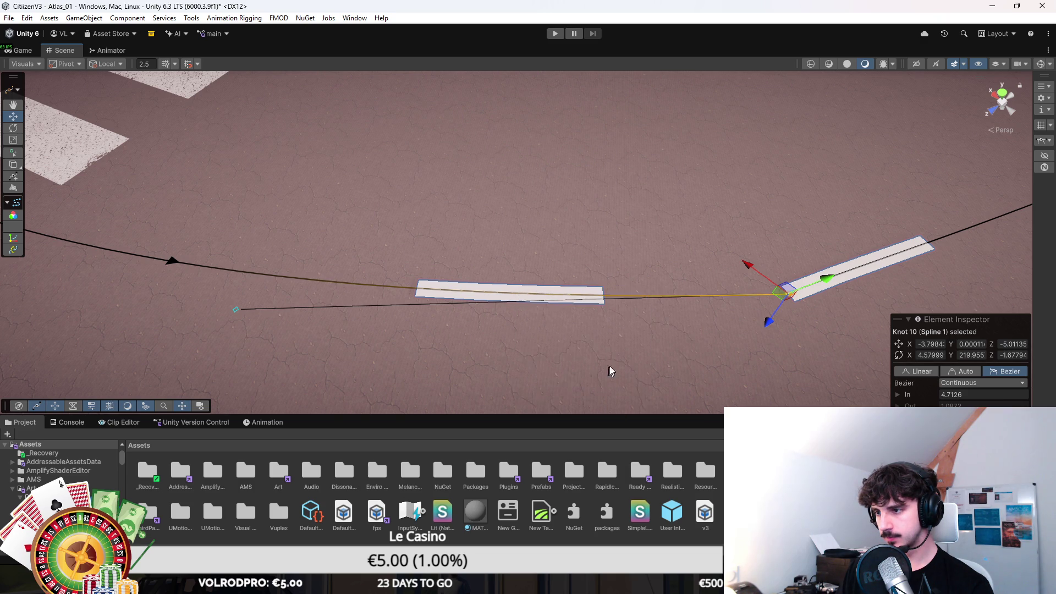
drag(700, 303, 600, 300)
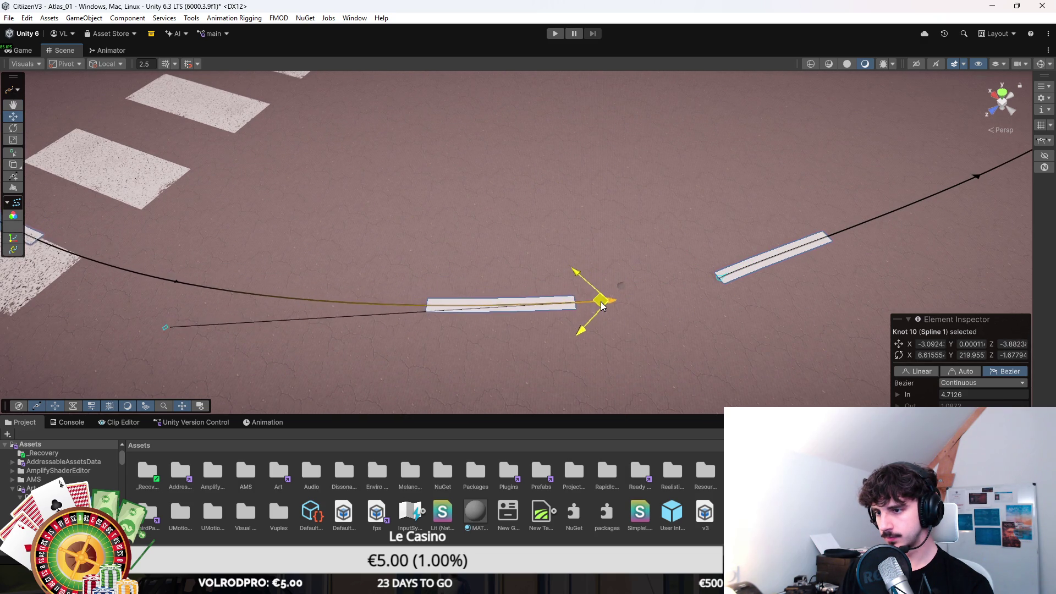
scroll(595, 298, down, 4)
key(Delete)
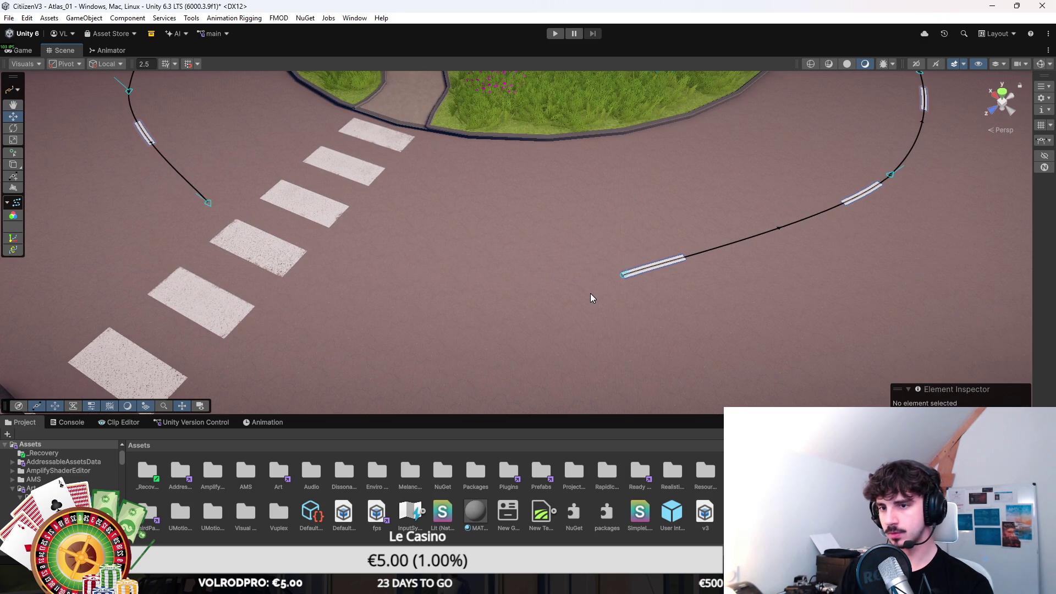
Add a trial knot past knot 9, drag it toward the crosswalk, then delete it.
click(208, 203)
key(f)
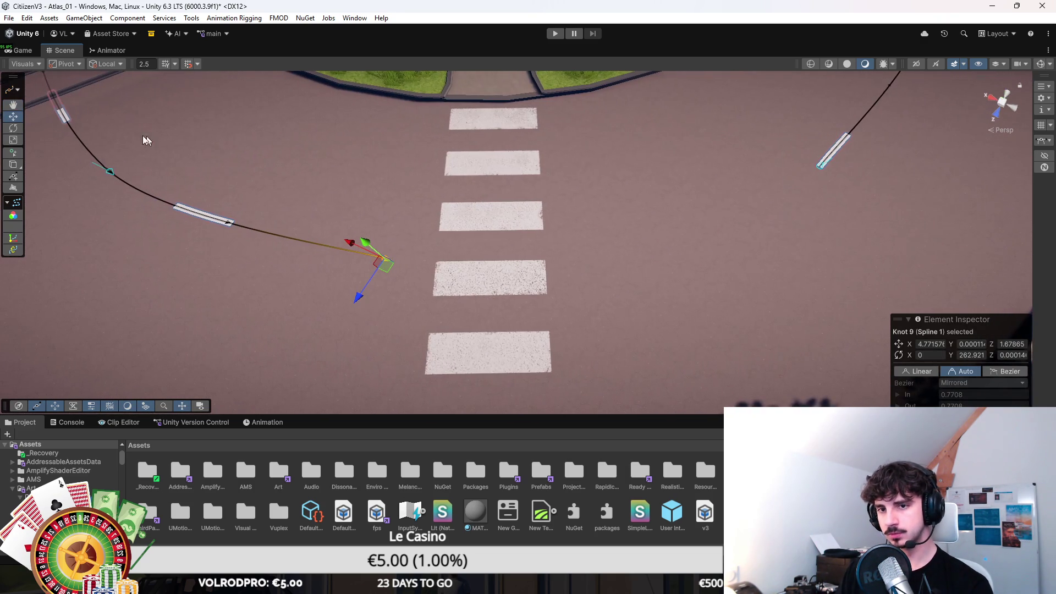
click(14, 155)
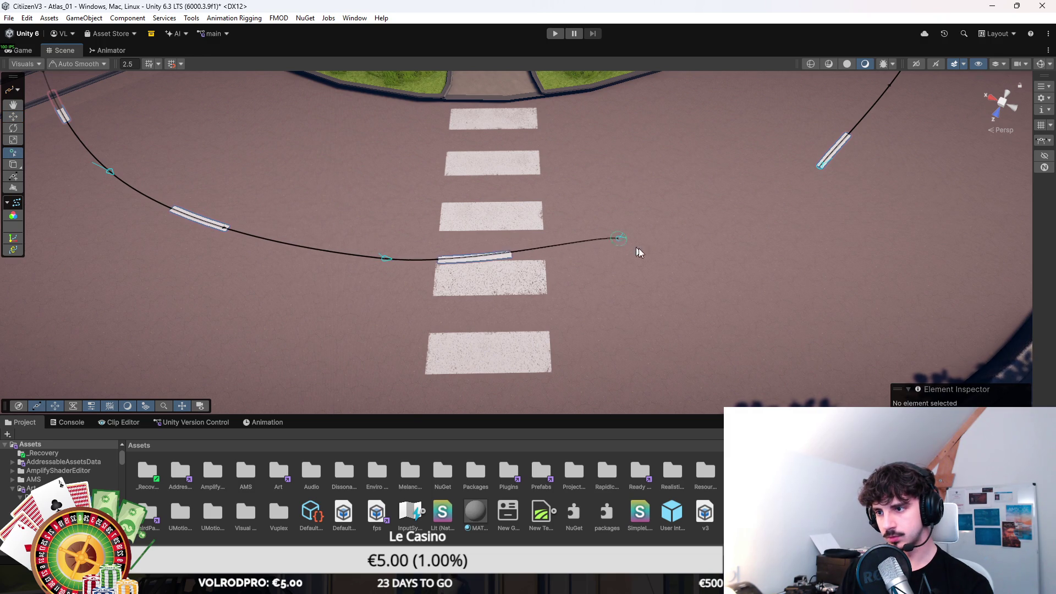
click(622, 241)
key(Escape)
mouse_move(620, 248)
mouse_down()
mouse_move(792, 210)
mouse_move(715, 226)
mouse_up()
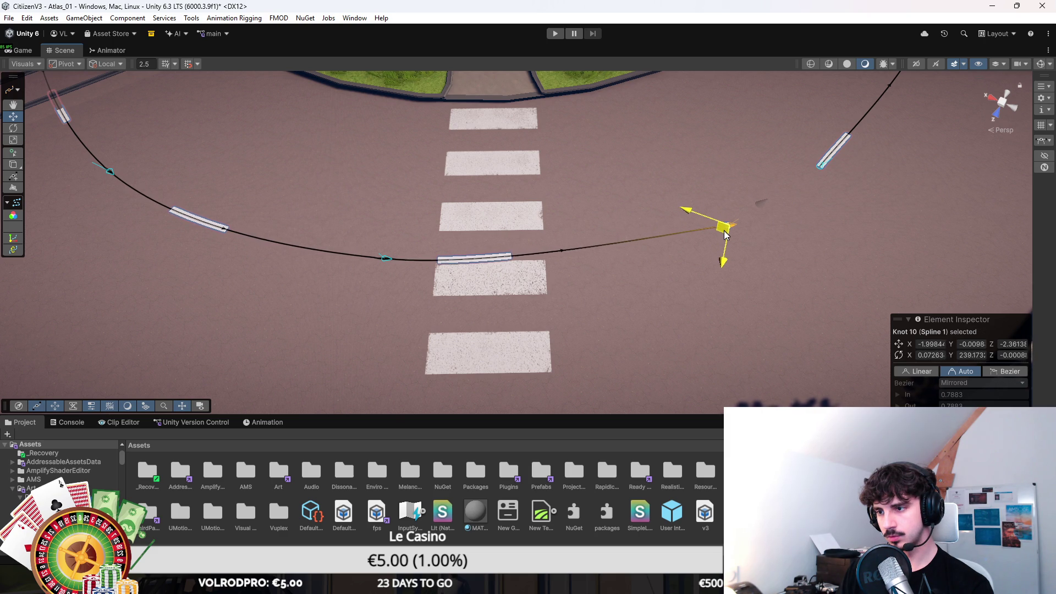
key(f)
drag(713, 278, 561, 296)
click(562, 285)
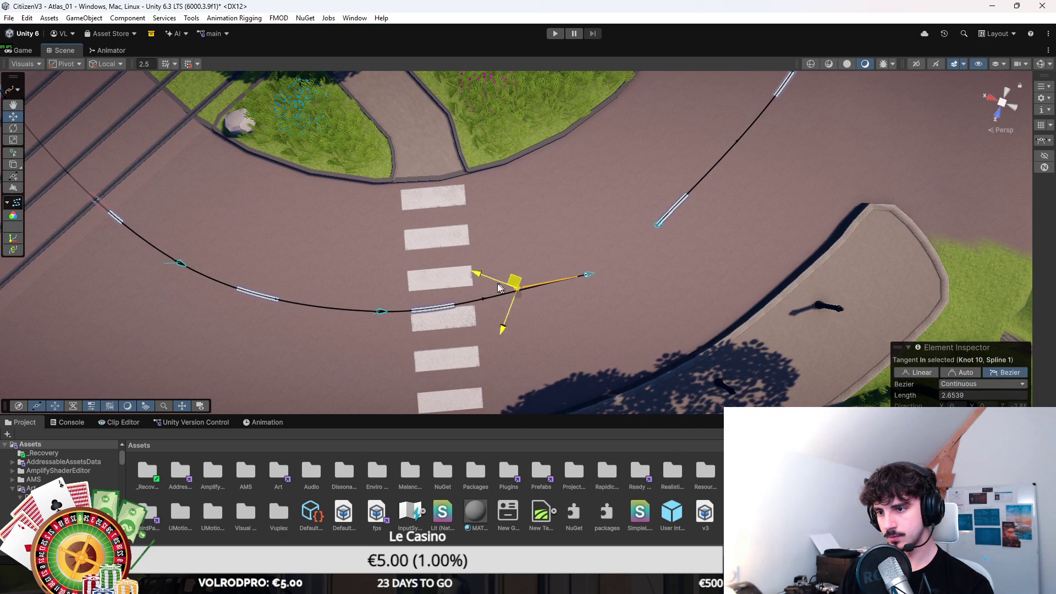
click(589, 277)
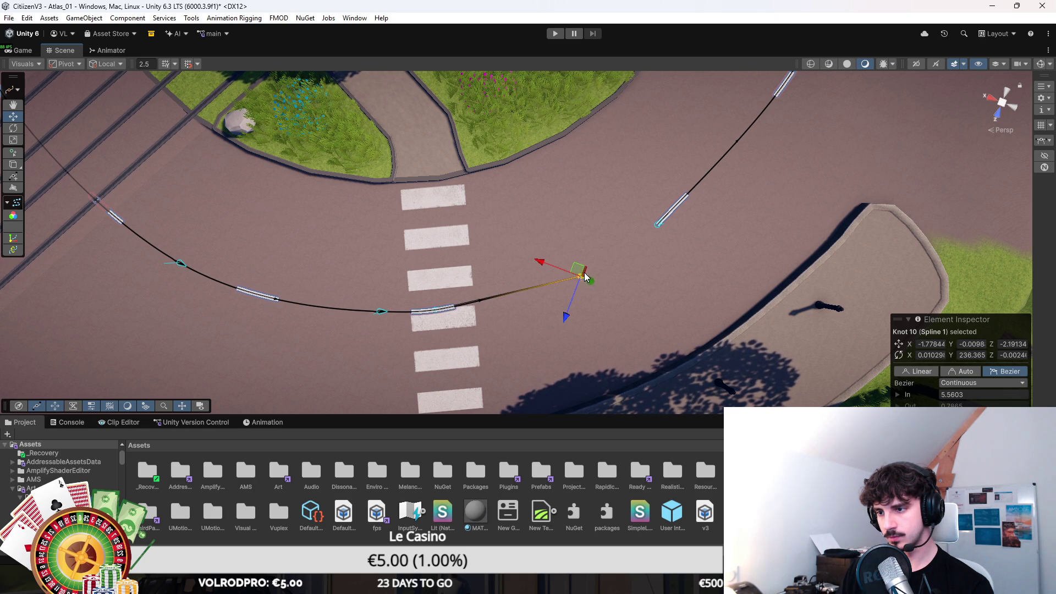
mouse_move(579, 277)
mouse_down()
mouse_move(503, 278)
mouse_move(497, 292)
mouse_move(509, 288)
mouse_up()
key(Delete)
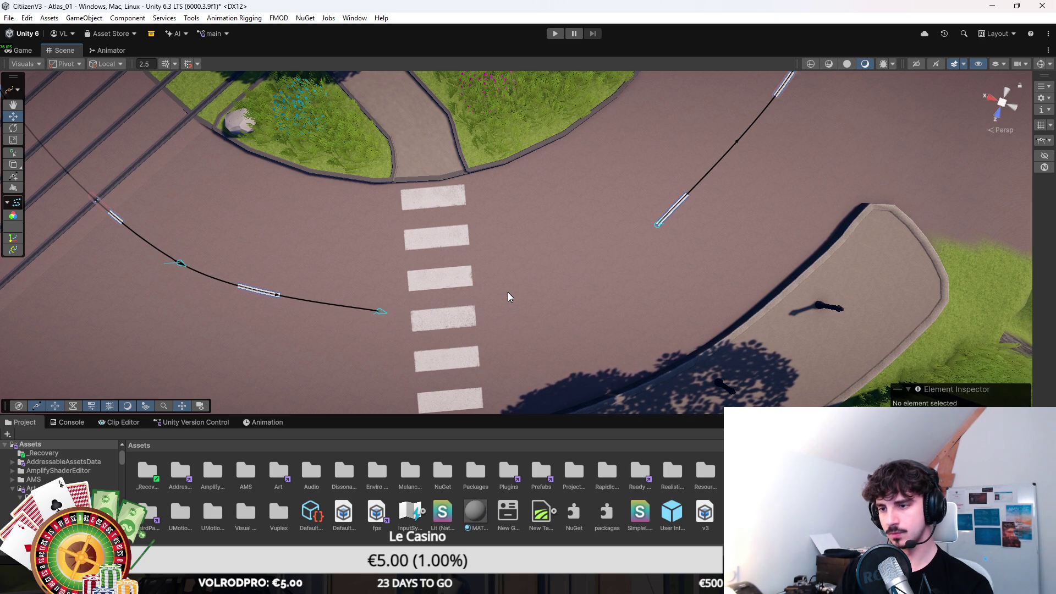
Add an extra knot partway along the right lane-marking spline.
click(658, 224)
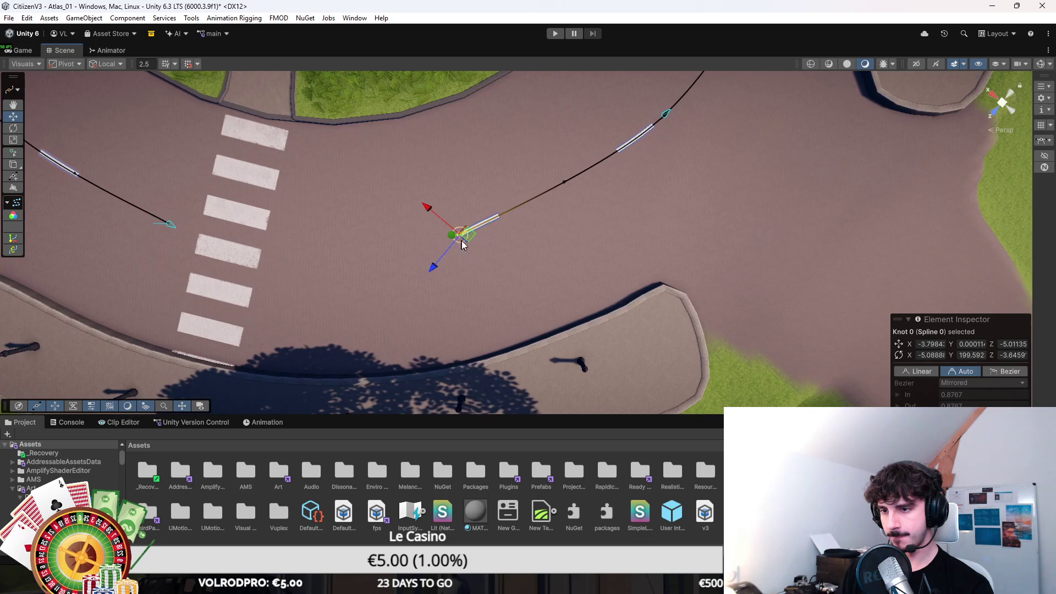
key(Left)
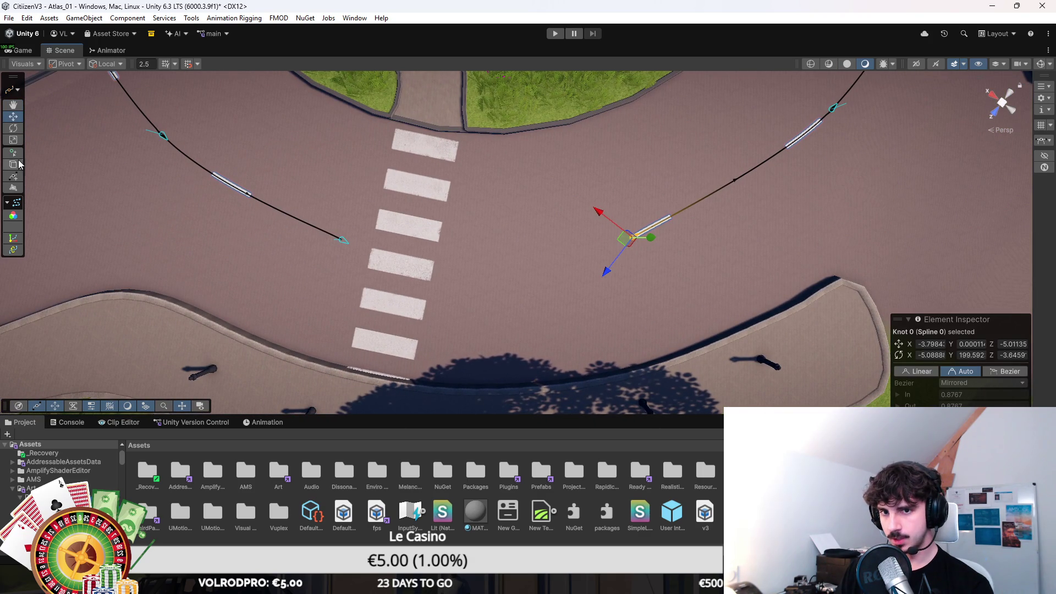
click(14, 152)
key(w)
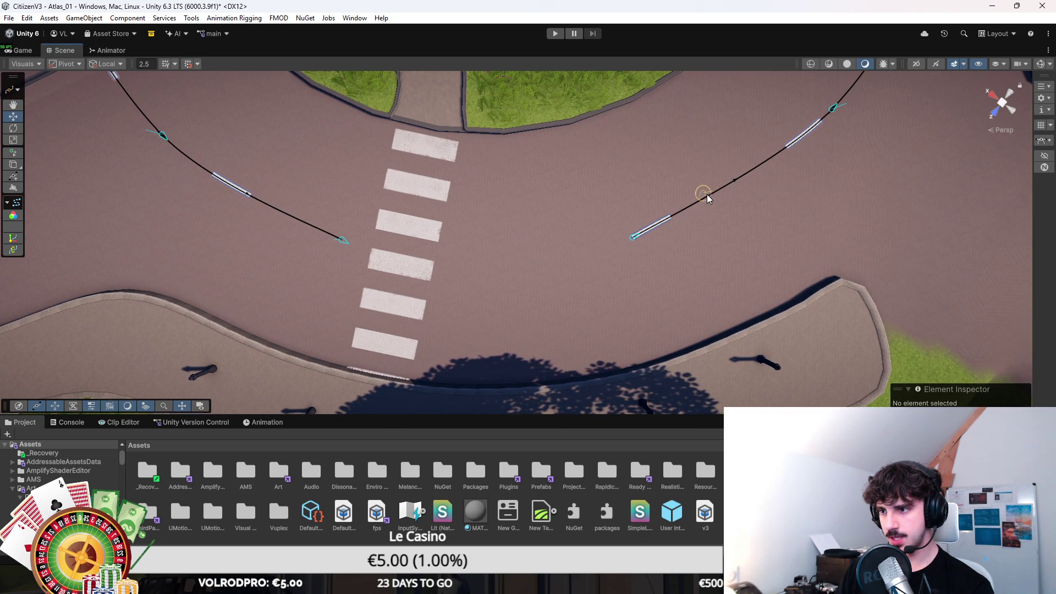
click(705, 195)
click(660, 202)
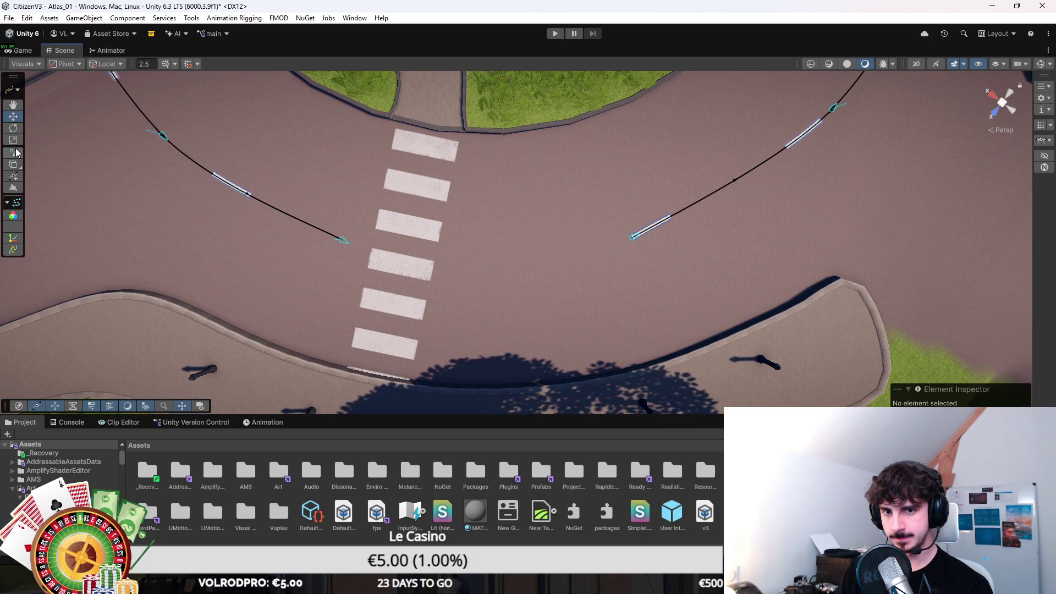
click(705, 197)
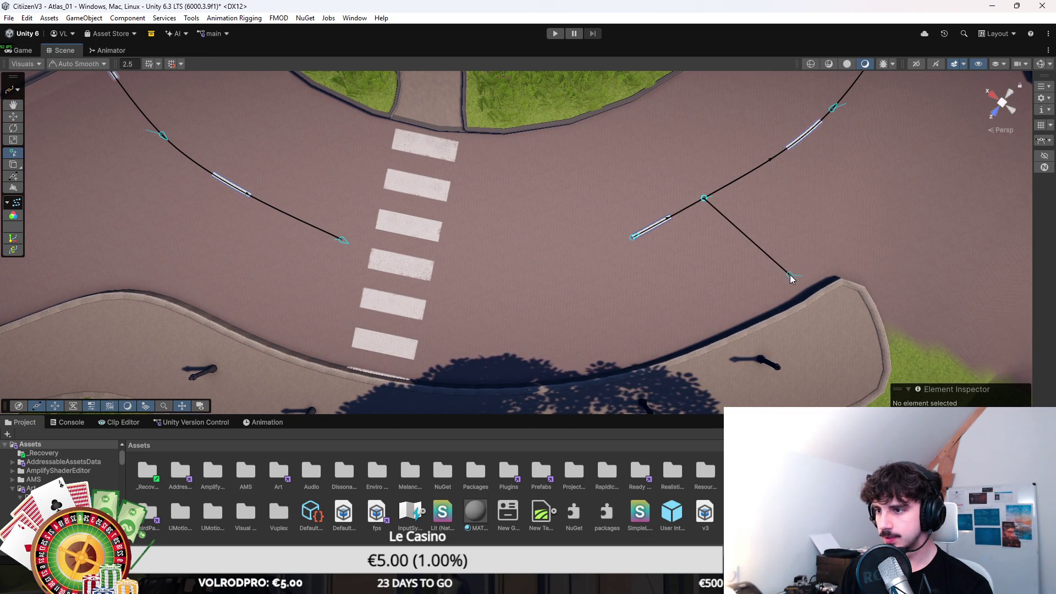
key(w)
Move the spline's end knot to the crosswalk edge and shift the middle knot to smooth the curve.
click(633, 239)
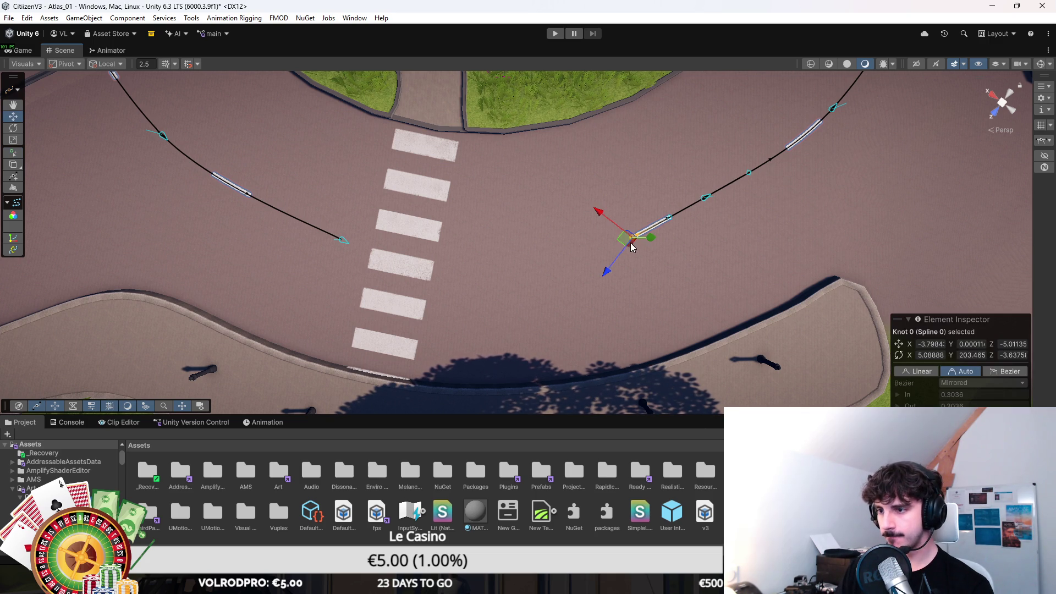
drag(621, 246, 451, 272)
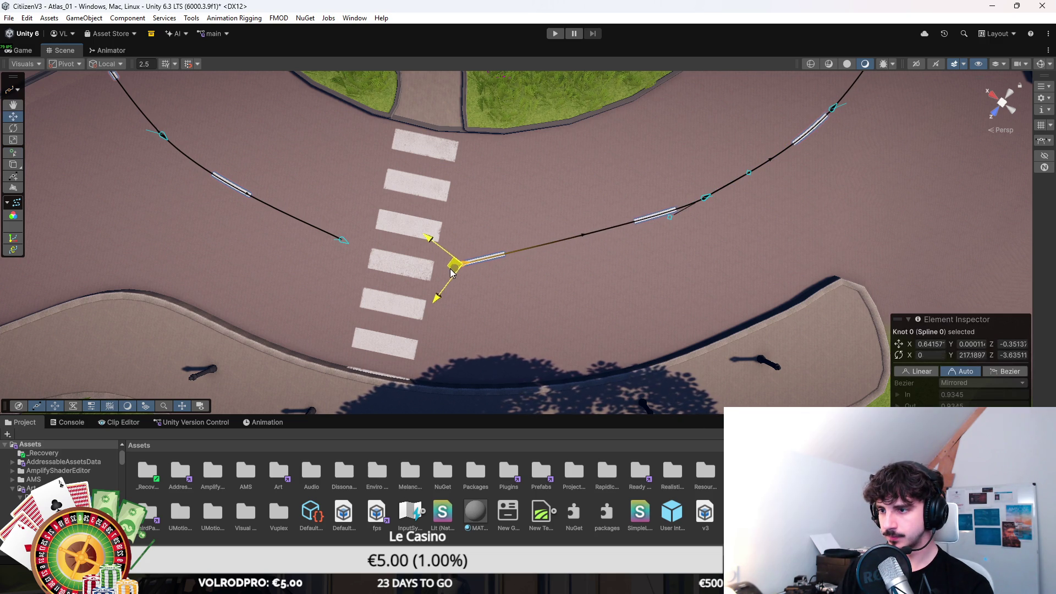
mouse_move(708, 199)
mouse_down()
mouse_move(659, 235)
mouse_move(639, 235)
mouse_up()
Set the end knot to Bezier and drag its tangent to bend the curve.
click(461, 266)
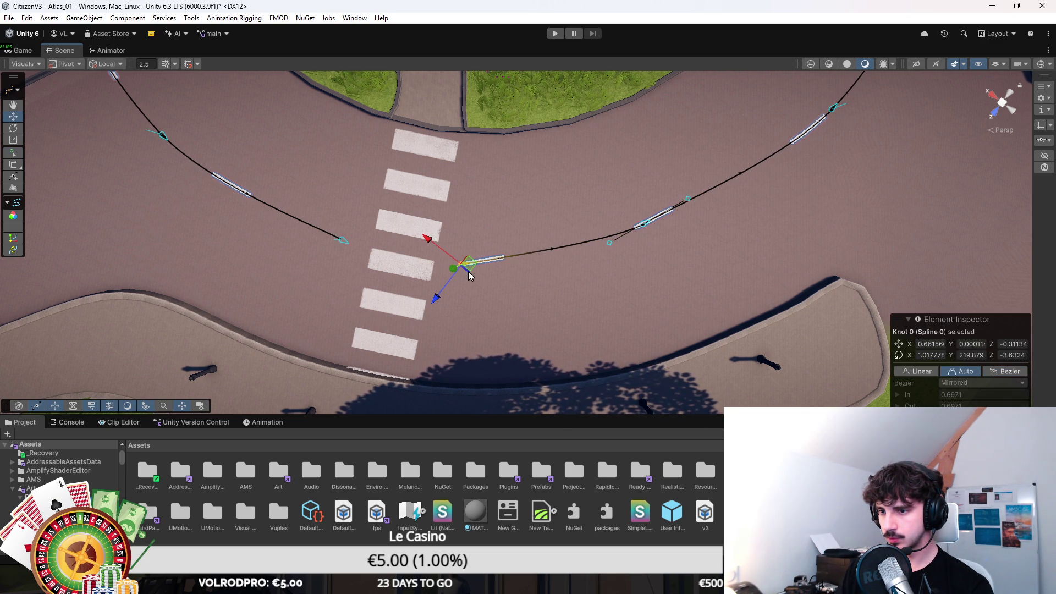
click(1025, 371)
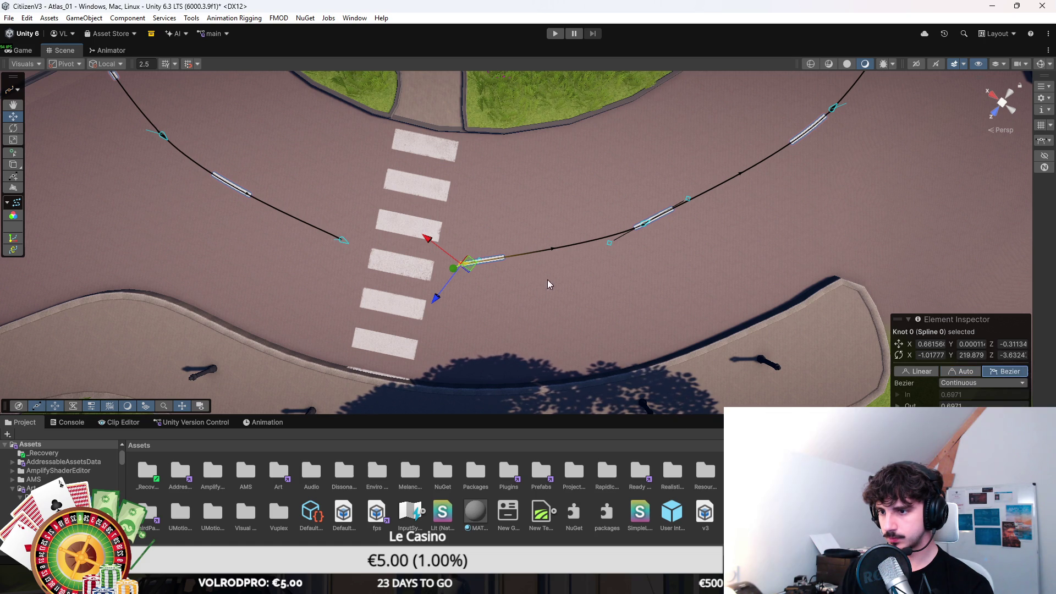
scroll(424, 189, up, 5)
drag(410, 166, 517, 235)
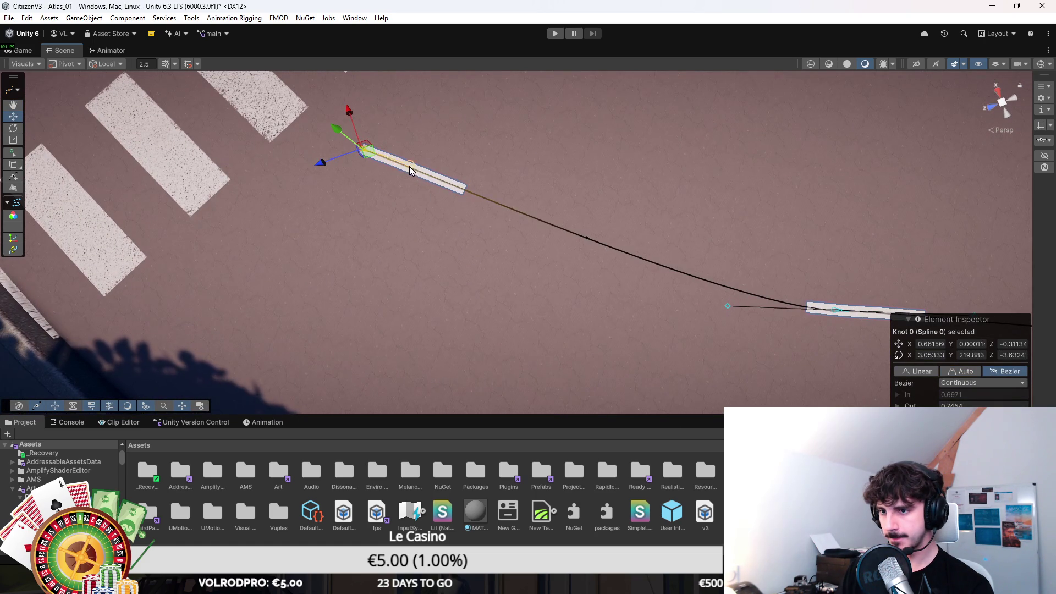
scroll(517, 236, down, 5)
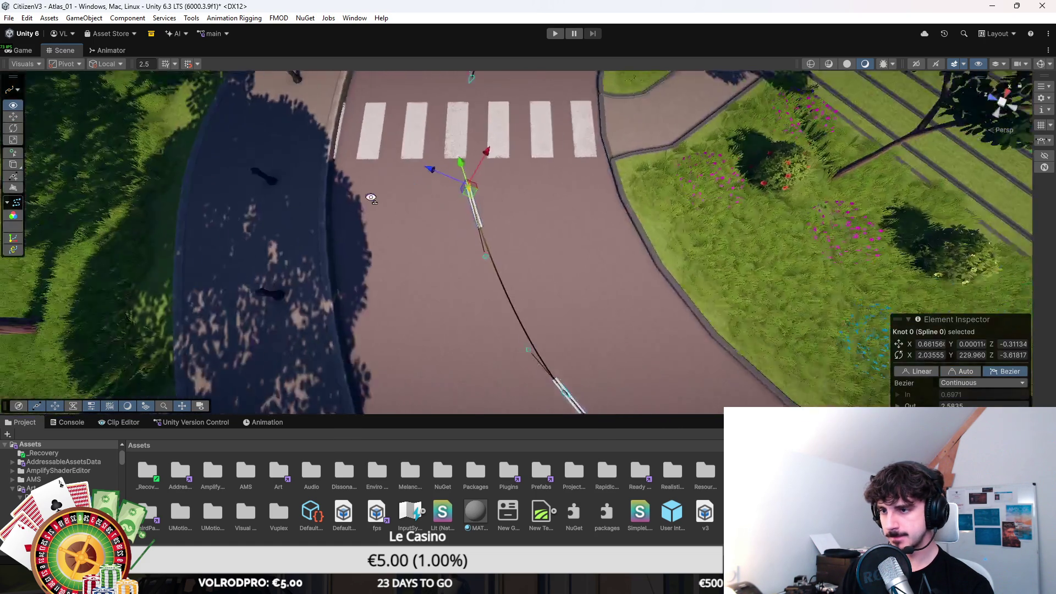
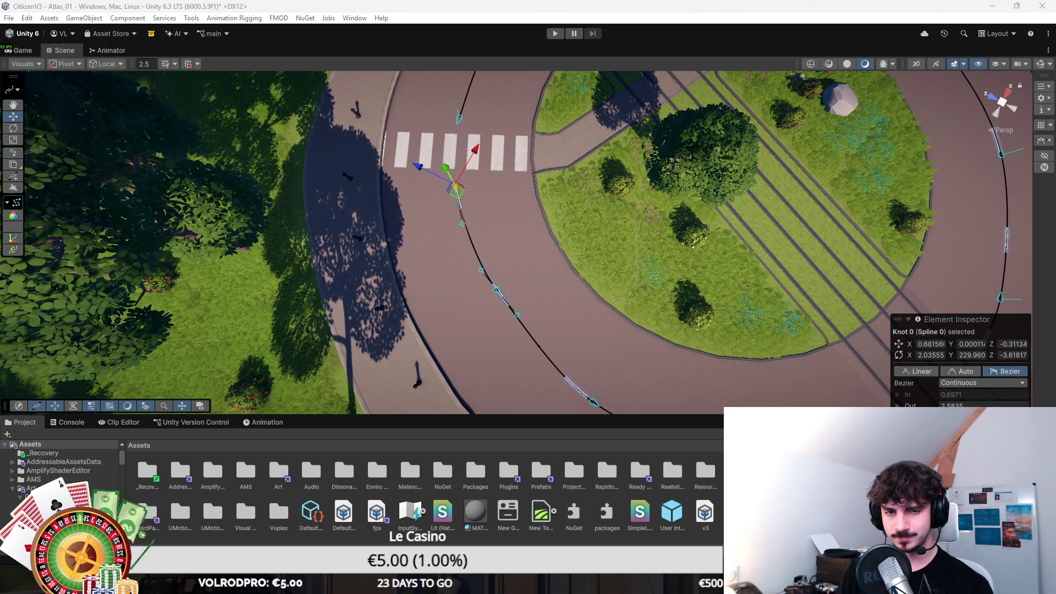
Select the road dash beside the roundabout crosswalk and switch to the Spline editing context.
drag(431, 246, 794, 314)
scroll(677, 253, up, 10)
click(622, 231)
click(15, 90)
click(33, 120)
Reshape Knot 0's out-tangent, set it to Auto, and shift Knot 1 slightly along the road.
click(560, 215)
mouse_move(657, 223)
mouse_down()
mouse_move(729, 246)
mouse_move(718, 230)
mouse_up()
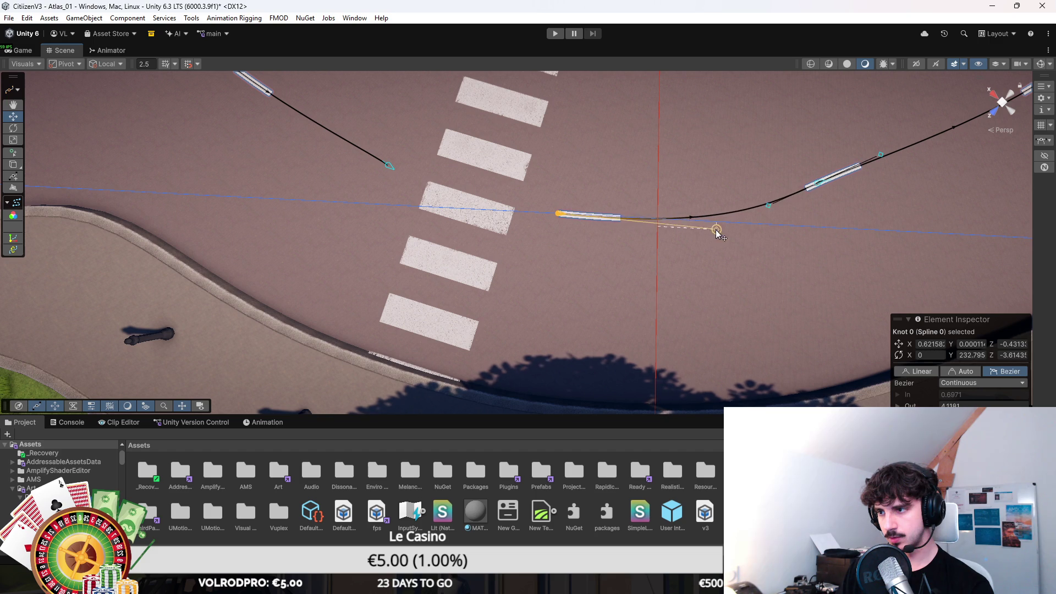
click(973, 374)
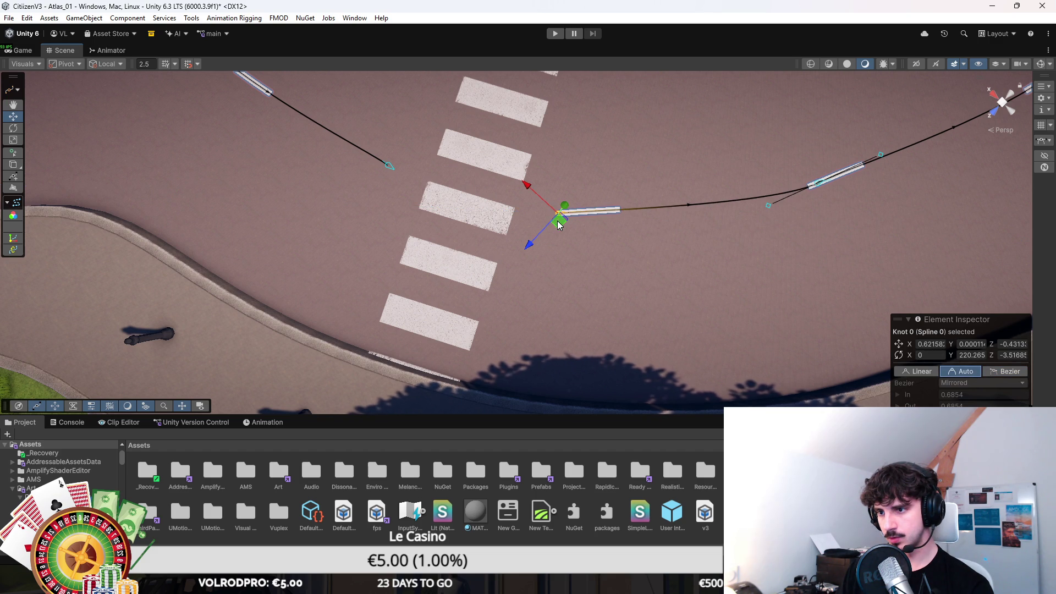
scroll(558, 222, down, 3)
click(638, 204)
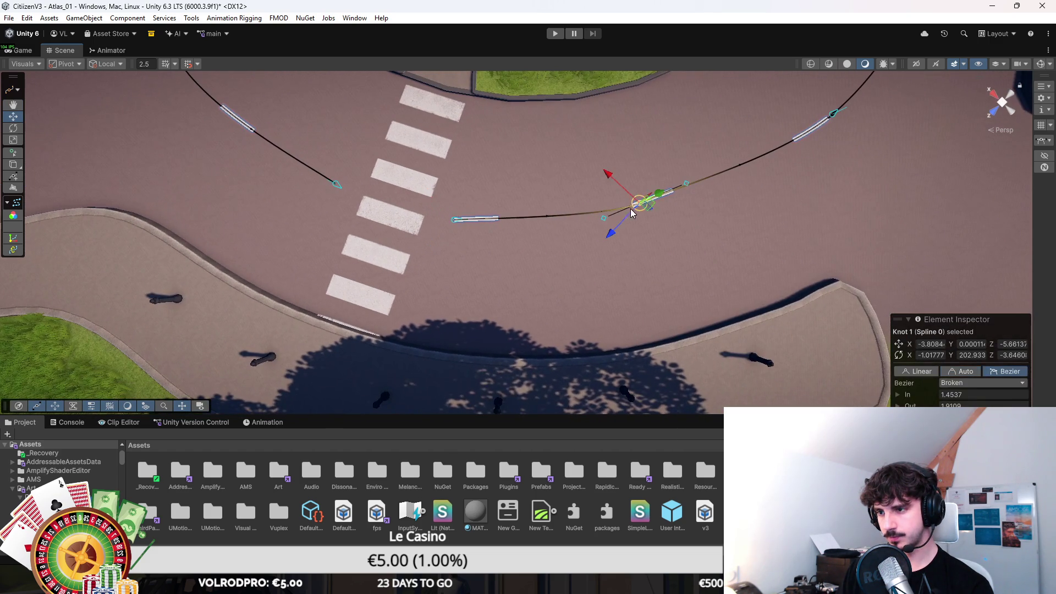
drag(630, 210, 637, 206)
click(456, 220)
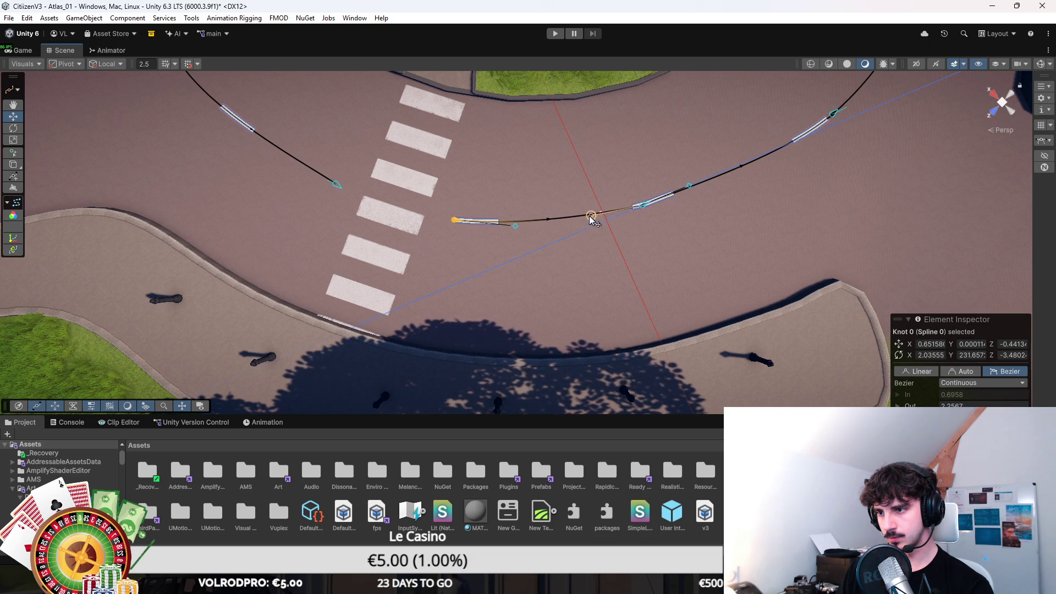
mouse_move(576, 221)
mouse_down()
mouse_move(553, 253)
mouse_move(525, 260)
mouse_up()
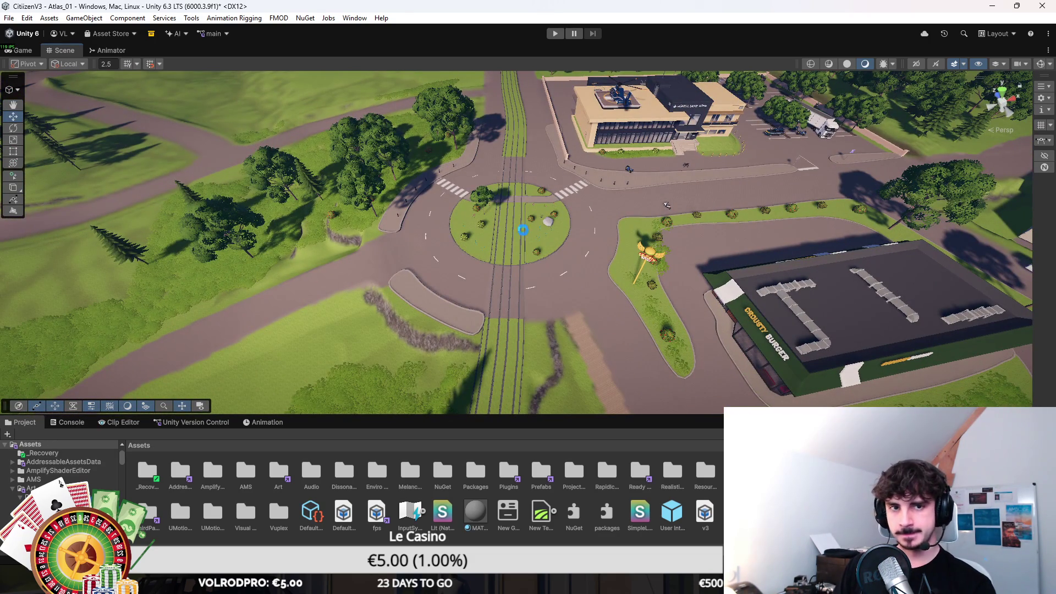
Move the flowering bush up and left of the grass clump by the burger sign.
scroll(596, 226, up, 5)
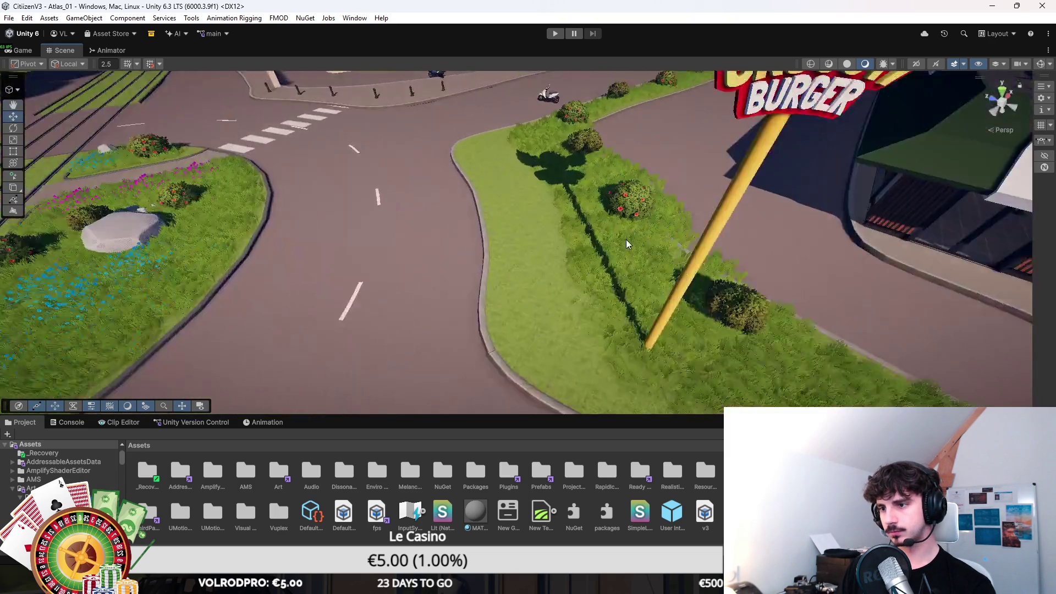
click(627, 244)
key(f)
scroll(704, 207, down, 5)
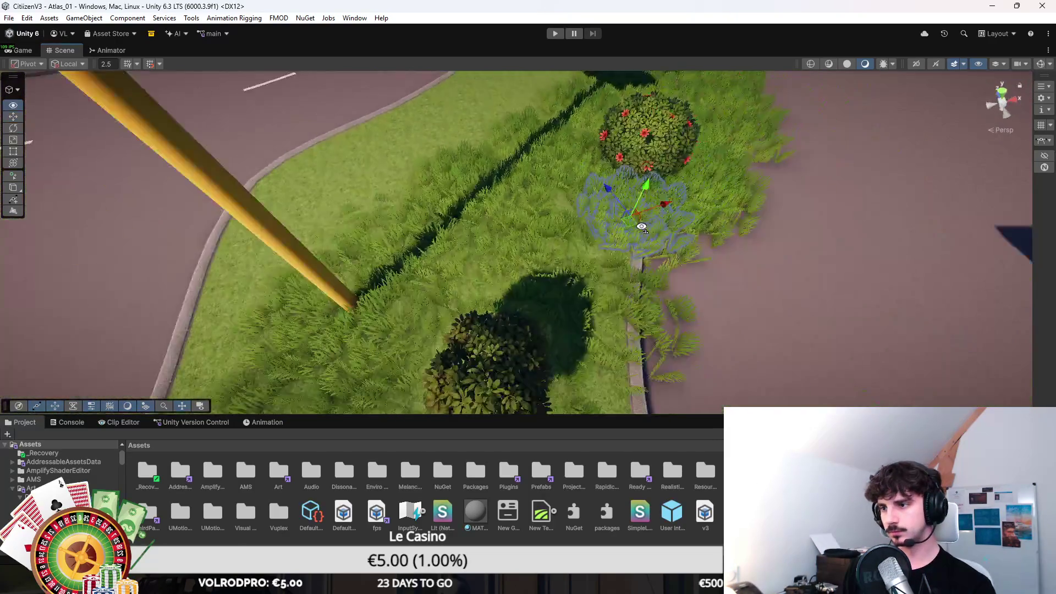
click(634, 159)
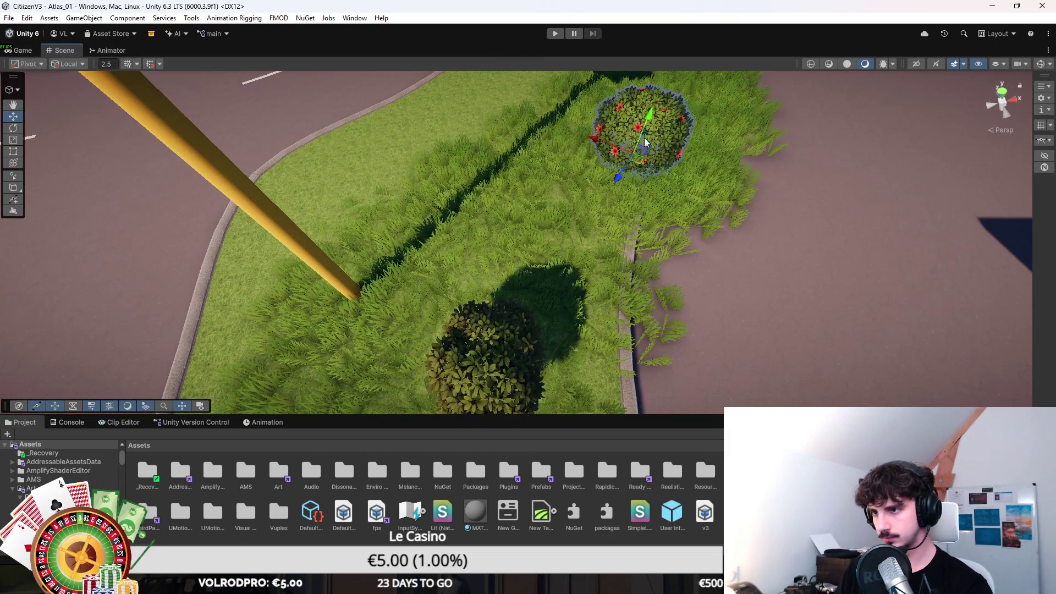
drag(634, 160, 444, 132)
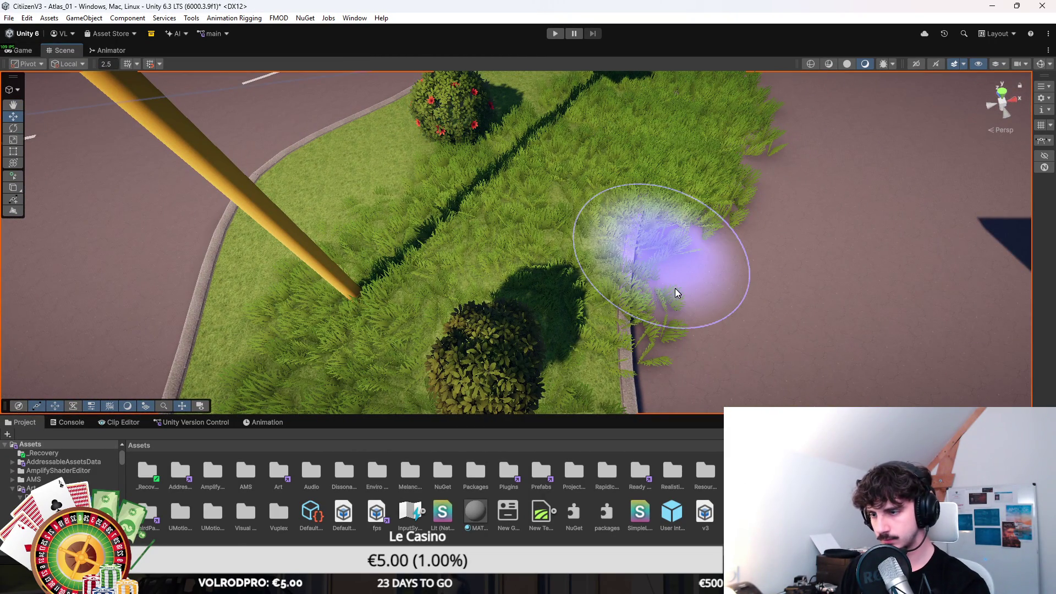
Paint grass detail along the curb edge of the verge.
click(678, 288)
mouse_move(671, 242)
mouse_down()
mouse_move(735, 278)
mouse_move(679, 317)
mouse_move(692, 212)
mouse_move(724, 165)
mouse_up()
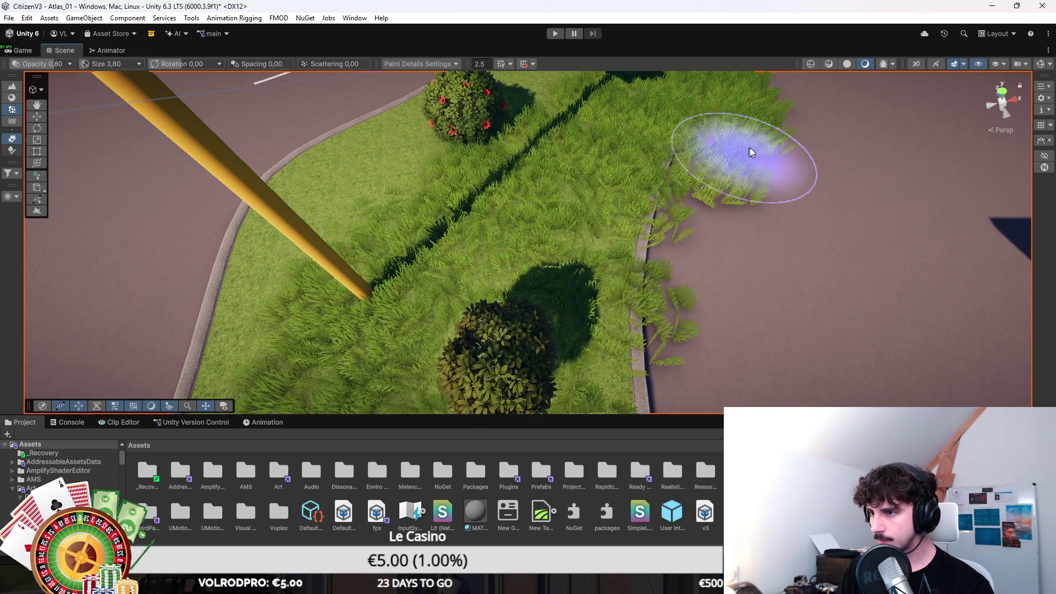
click(711, 189)
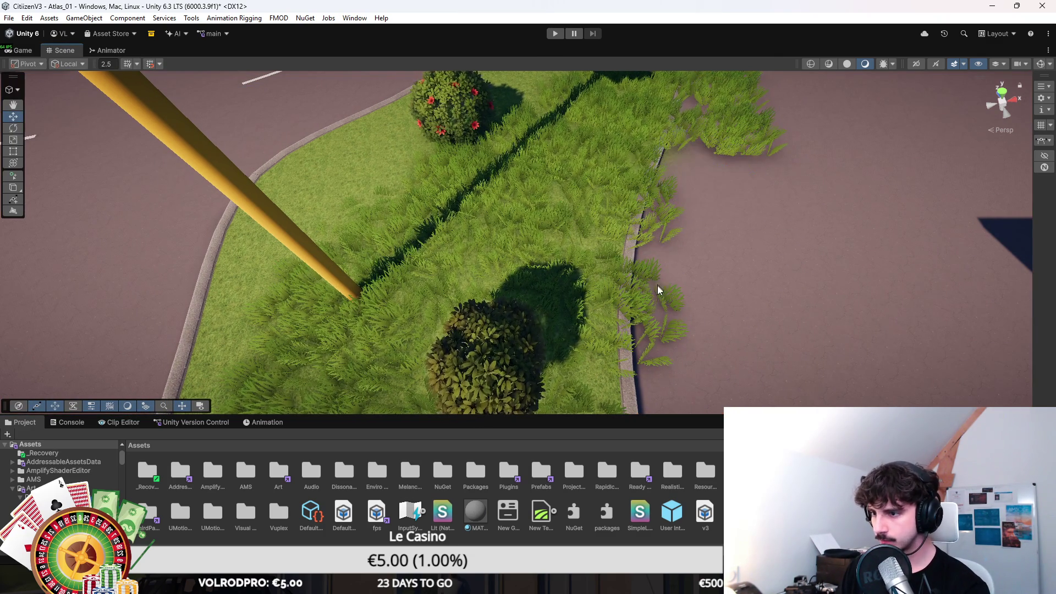
Drag the stray ferns off the road onto the grass and touch up grass beside the bush.
mouse_move(649, 272)
mouse_down()
mouse_move(601, 308)
mouse_move(544, 305)
mouse_move(374, 176)
mouse_move(484, 146)
mouse_move(527, 263)
mouse_up()
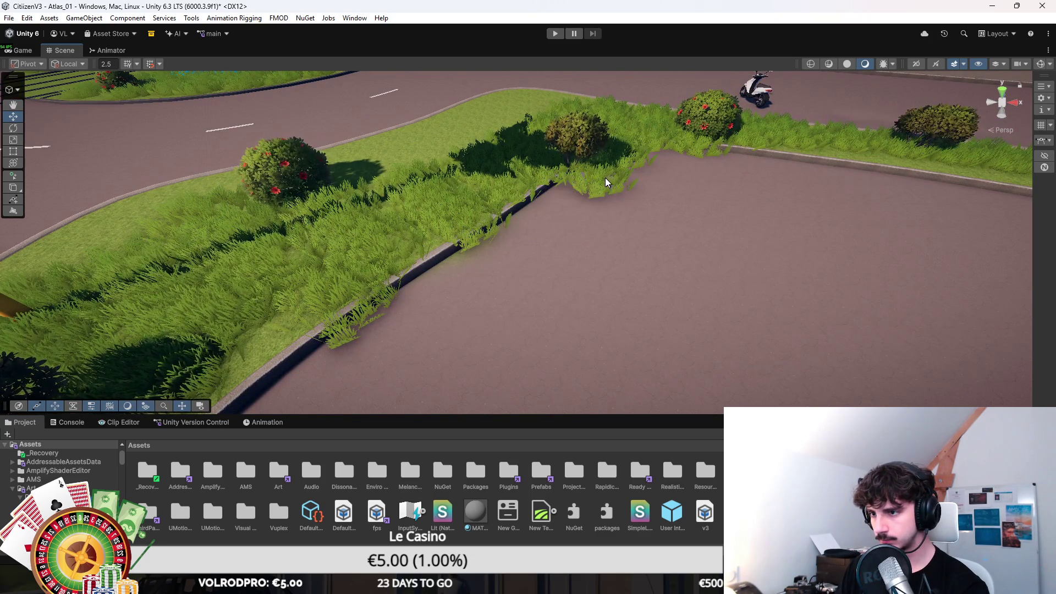
drag(596, 183, 372, 312)
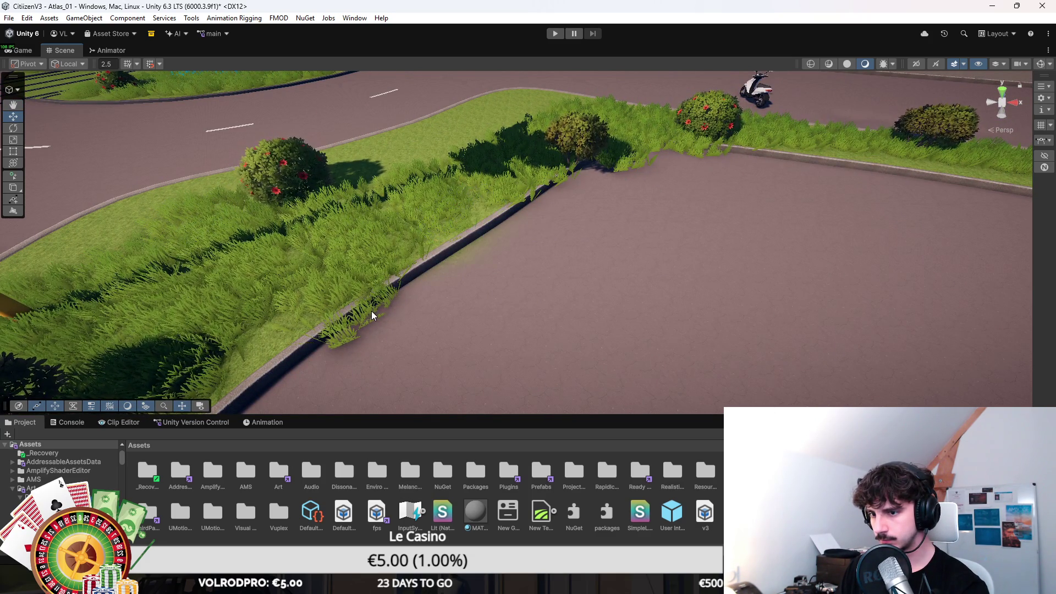
click(636, 158)
click(701, 153)
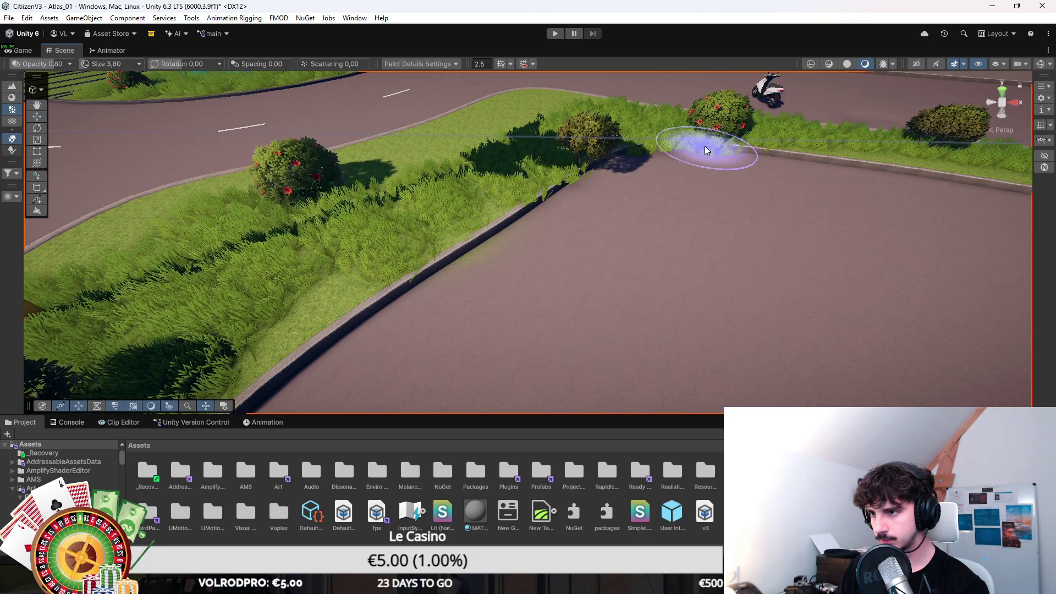
click(712, 138)
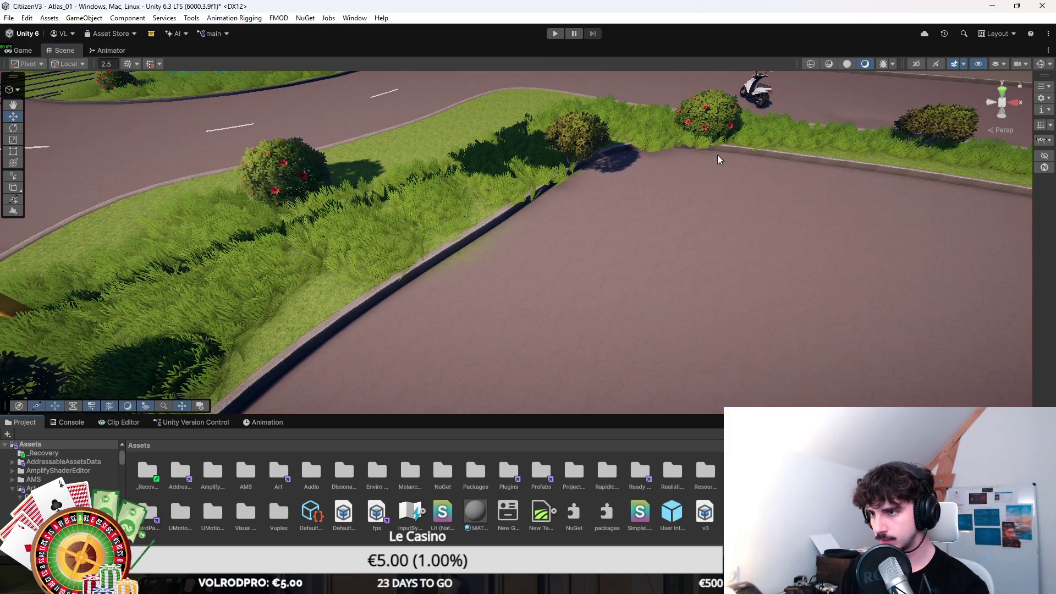
mouse_move(694, 143)
mouse_down()
mouse_move(557, 166)
mouse_move(525, 184)
mouse_move(531, 201)
mouse_move(642, 251)
mouse_move(291, 195)
mouse_move(266, 177)
mouse_move(511, 186)
mouse_move(519, 246)
mouse_up()
click(603, 221)
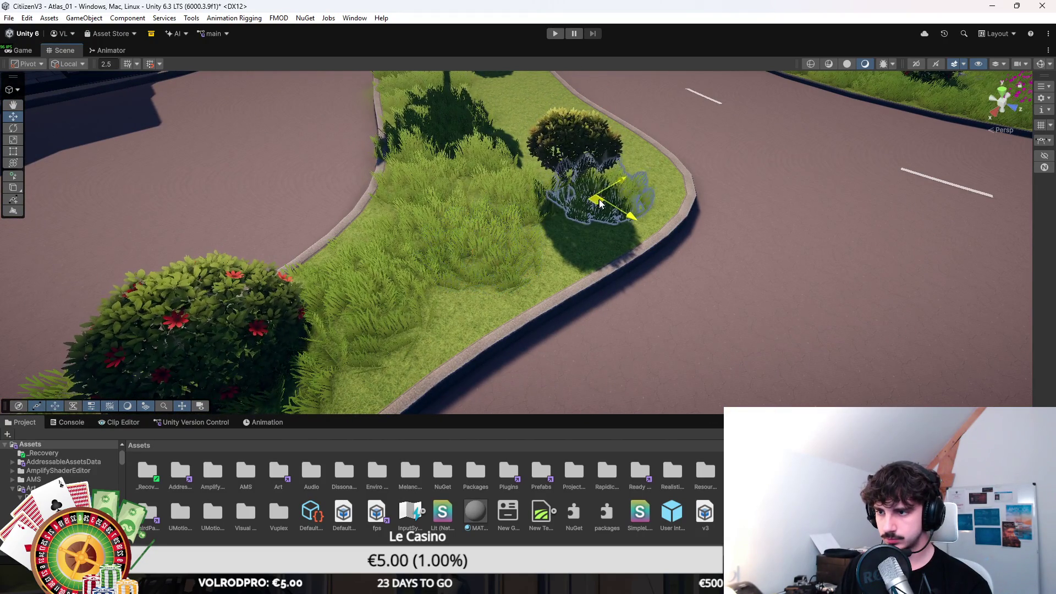
Reposition the fern beside the verge bush.
mouse_move(603, 222)
alt+mouse_down()
mouse_move(615, 301)
mouse_move(548, 335)
mouse_move(583, 264)
mouse_move(579, 223)
mouse_move(518, 181)
mouse_move(483, 207)
mouse_move(479, 187)
mouse_move(469, 247)
mouse_move(495, 210)
mouse_move(519, 295)
mouse_move(506, 306)
mouse_move(483, 247)
mouse_move(560, 257)
mouse_move(521, 210)
mouse_move(471, 201)
mouse_move(495, 165)
mouse_move(484, 143)
mouse_move(405, 261)
mouse_move(585, 271)
mouse_move(588, 231)
mouse_move(604, 232)
mouse_move(636, 191)
mouse_move(672, 325)
mouse_move(758, 281)
mouse_move(741, 300)
alt+mouse_up()
scroll(636, 192, down, 5)
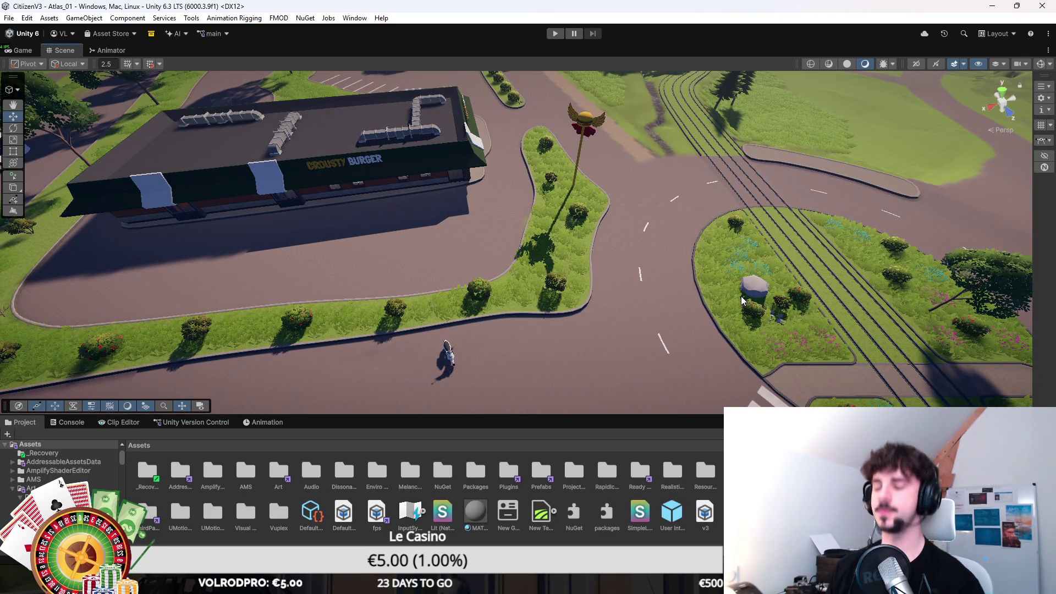
scroll(741, 300, up, 10)
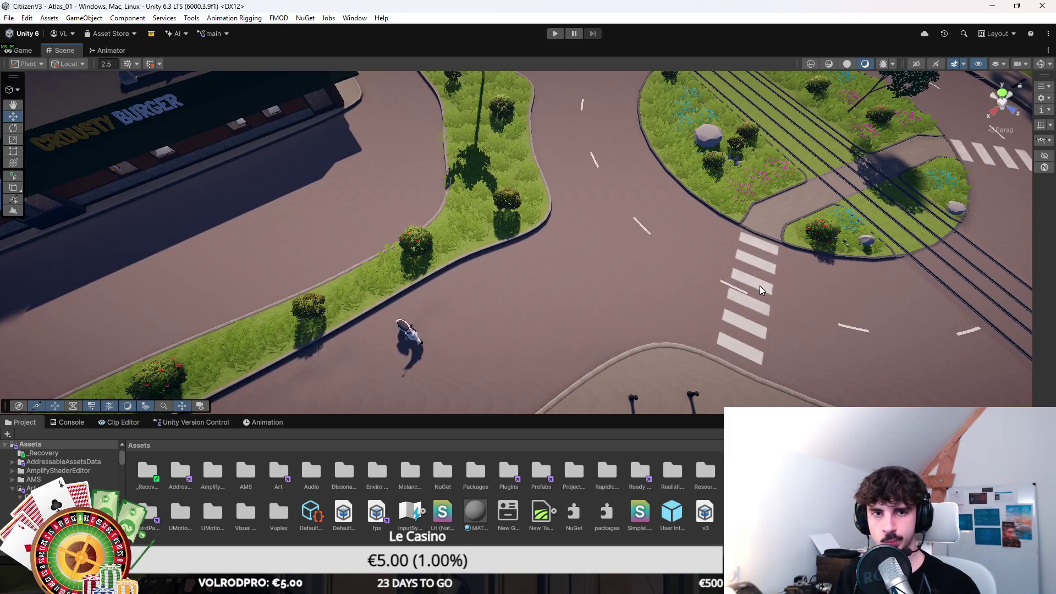
mouse_move(760, 285)
alt+mouse_down()
mouse_move(494, 226)
mouse_move(541, 317)
mouse_move(630, 312)
alt+mouse_up()
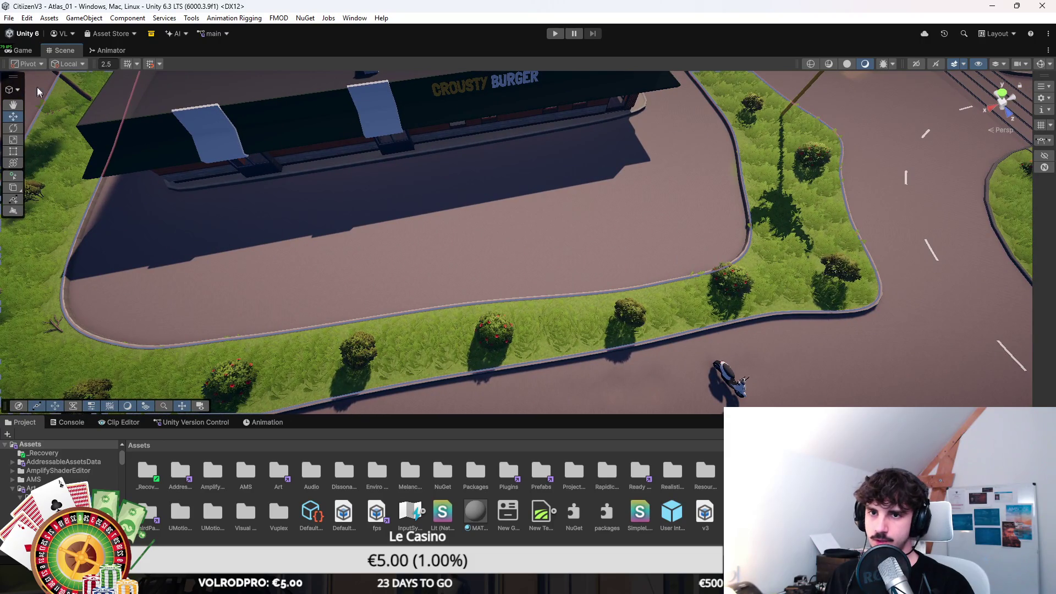
Switch to the Spline editing context and select a knot on the verge spline.
click(10, 90)
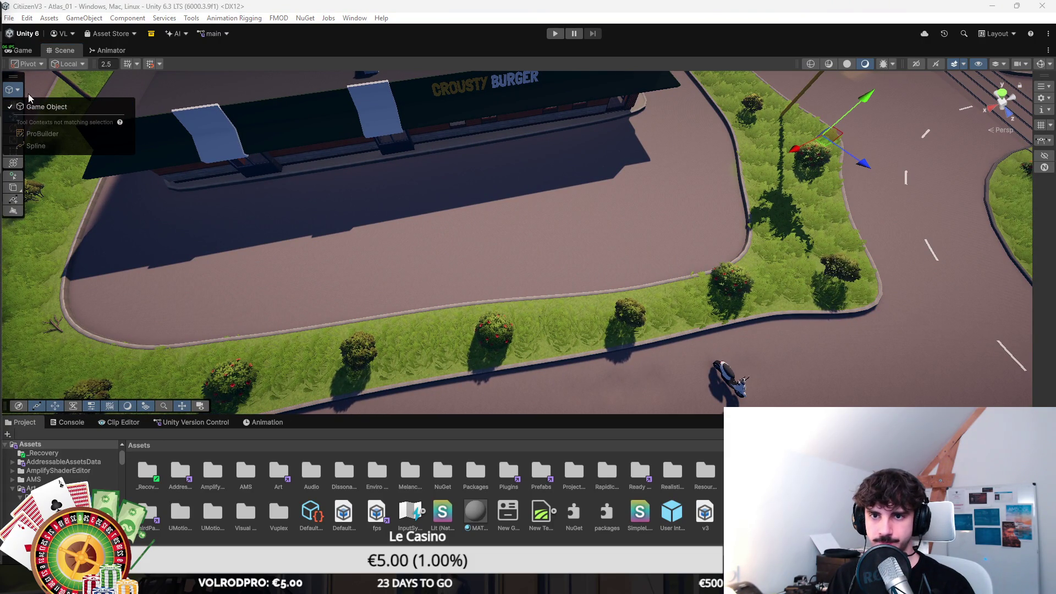
click(44, 107)
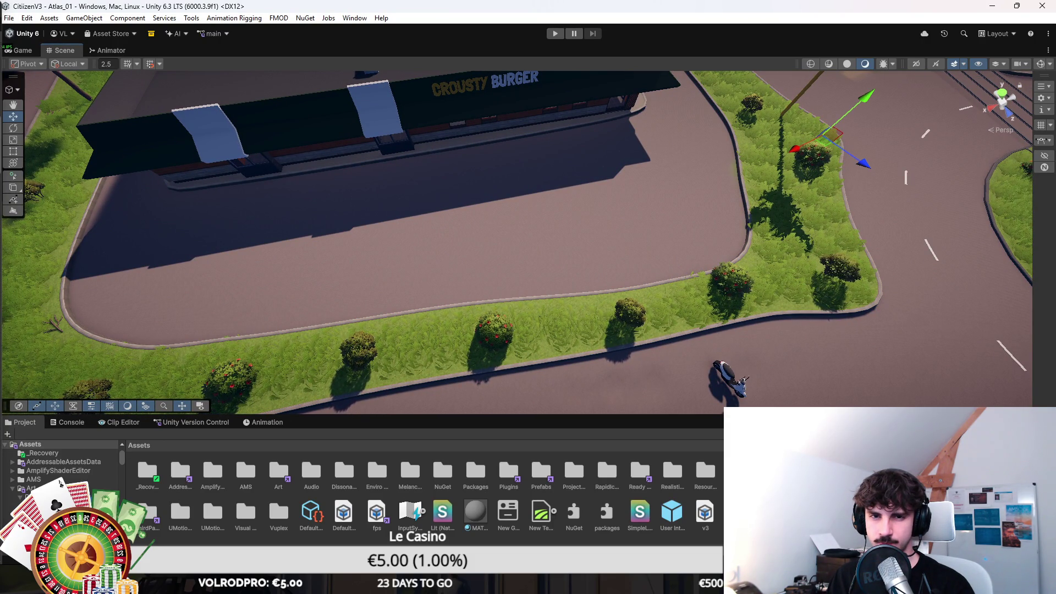
click(12, 88)
click(44, 135)
scroll(610, 275, up, 5)
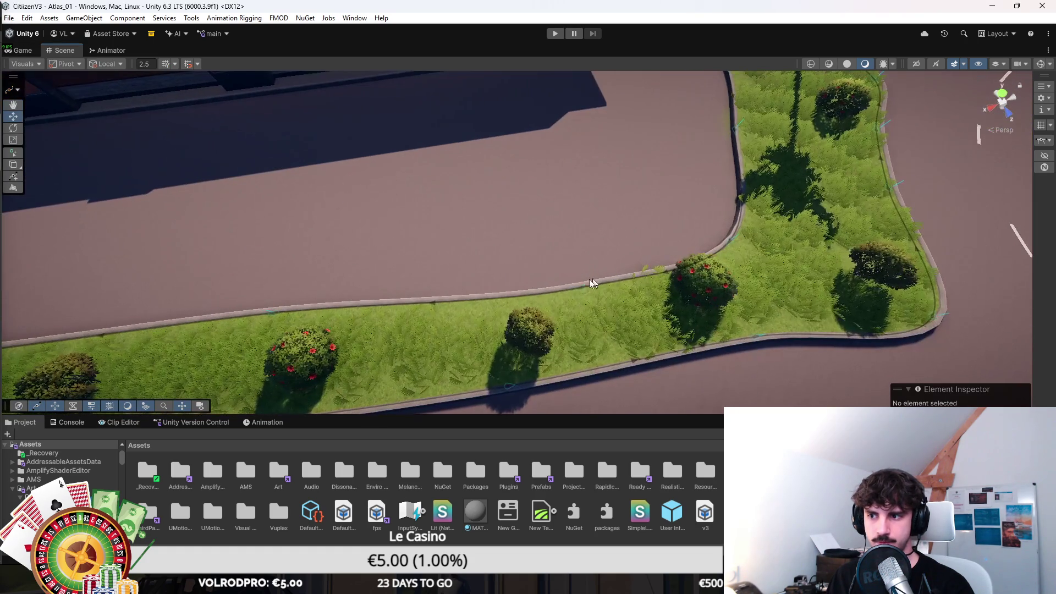
click(580, 287)
mouse_move(579, 292)
mouse_down()
mouse_move(385, 236)
mouse_move(529, 281)
mouse_move(491, 298)
mouse_move(510, 239)
mouse_move(599, 295)
mouse_move(741, 263)
mouse_move(659, 215)
mouse_move(632, 293)
mouse_move(649, 313)
mouse_move(545, 207)
mouse_move(553, 170)
mouse_move(646, 335)
mouse_move(776, 245)
mouse_move(614, 315)
mouse_move(670, 235)
mouse_up()
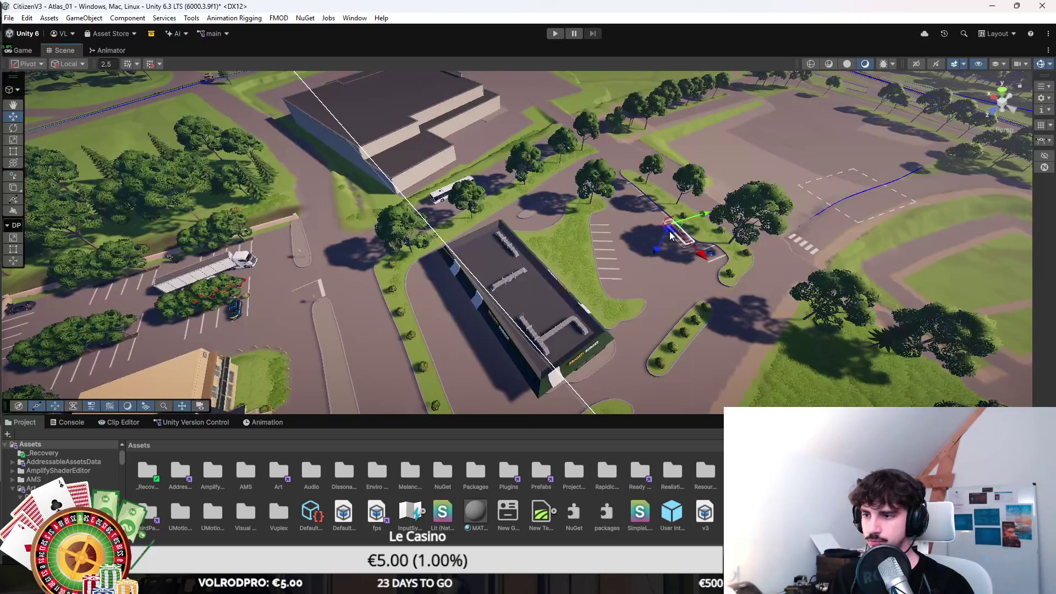
Rotate the parking-line box to match the road and slide it left.
key(f)
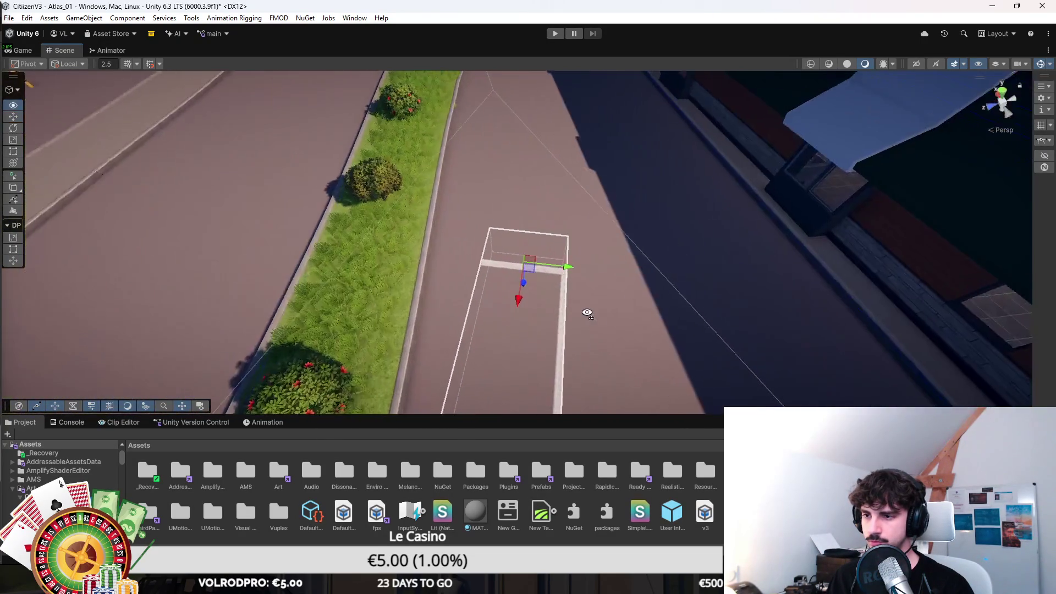
key(e)
mouse_move(533, 271)
mouse_down()
mouse_move(856, 249)
mouse_move(848, 253)
mouse_up()
key(w)
drag(516, 237, 473, 247)
key(e)
Shift the parking-line box rightward along the road into the middle parking bays.
scroll(606, 299, up, 5)
scroll(582, 309, down, 4)
key(w)
mouse_move(583, 310)
mouse_down()
mouse_move(665, 272)
mouse_move(477, 324)
mouse_move(578, 263)
mouse_move(352, 285)
mouse_up()
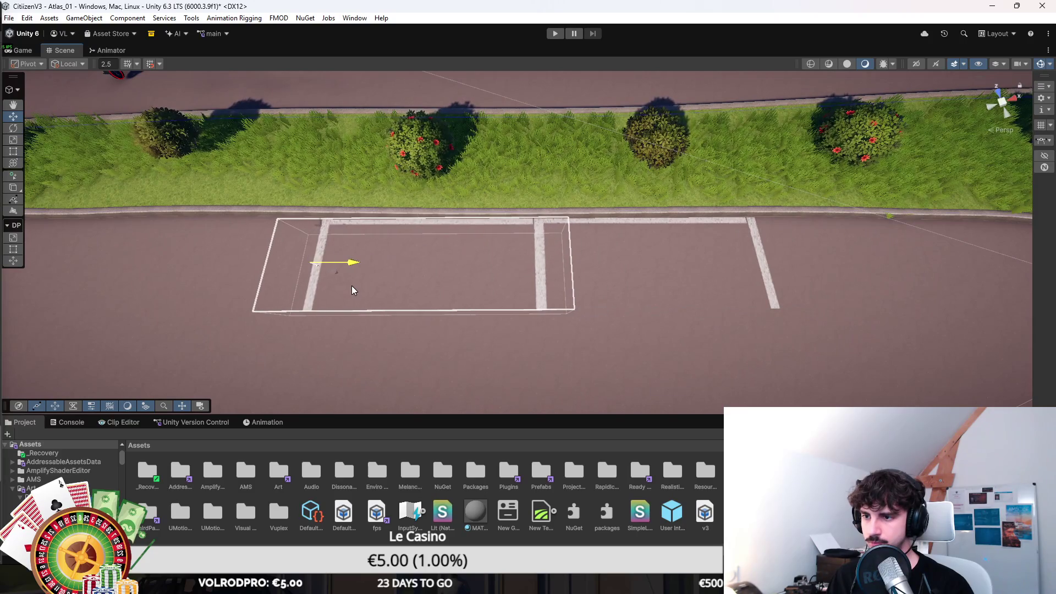
key(f)
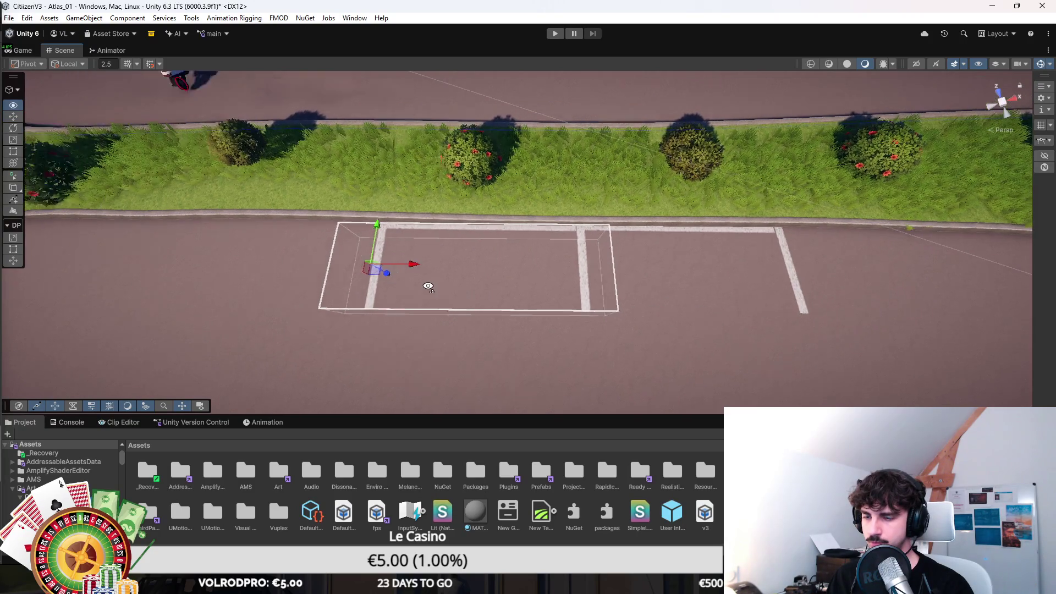
mouse_move(539, 267)
mouse_down()
mouse_move(427, 281)
mouse_move(548, 286)
mouse_up()
scroll(547, 285, up, 5)
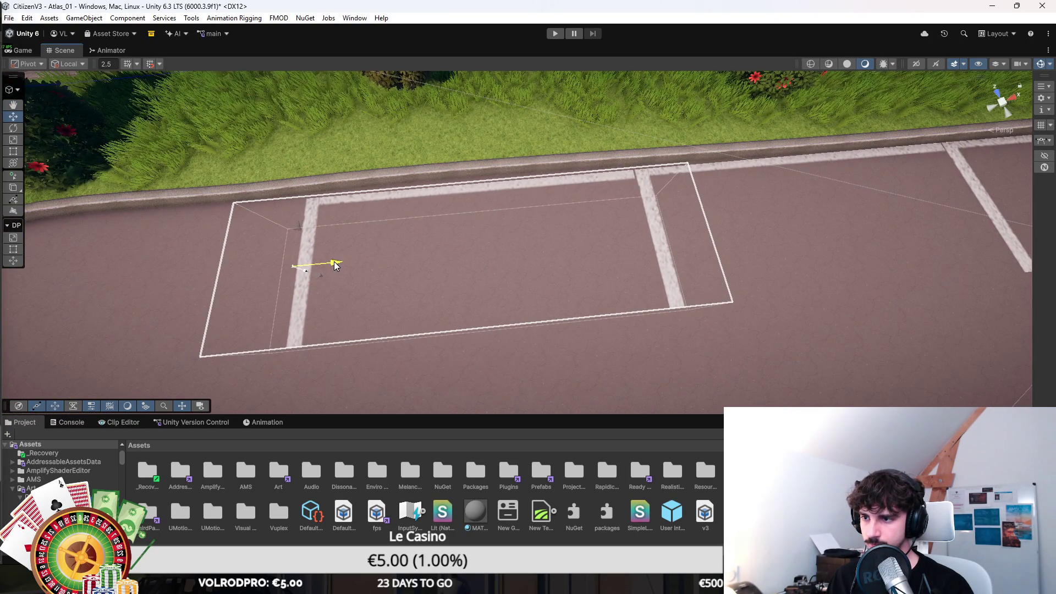
mouse_move(335, 262)
alt+mouse_down()
mouse_move(349, 255)
mouse_move(327, 254)
alt+mouse_up()
scroll(327, 254, down, 10)
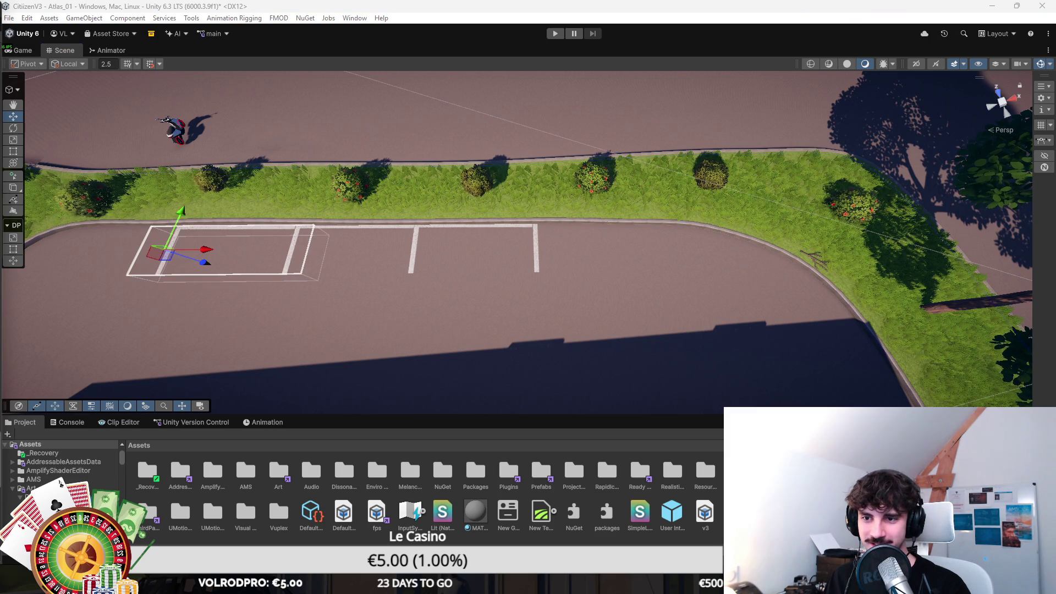
drag(165, 253, 413, 251)
drag(468, 283, 591, 282)
Swing the view toward the Crousty Burger restaurant front and its parking lot.
scroll(581, 258, up, 5)
scroll(581, 257, up, 5)
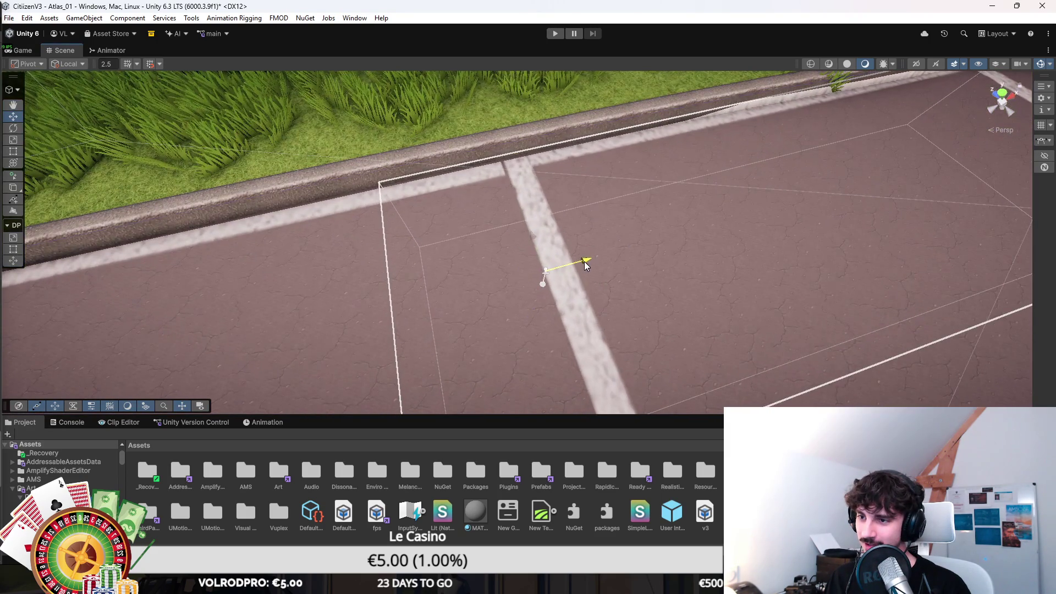
scroll(586, 266, down, 5)
key(e)
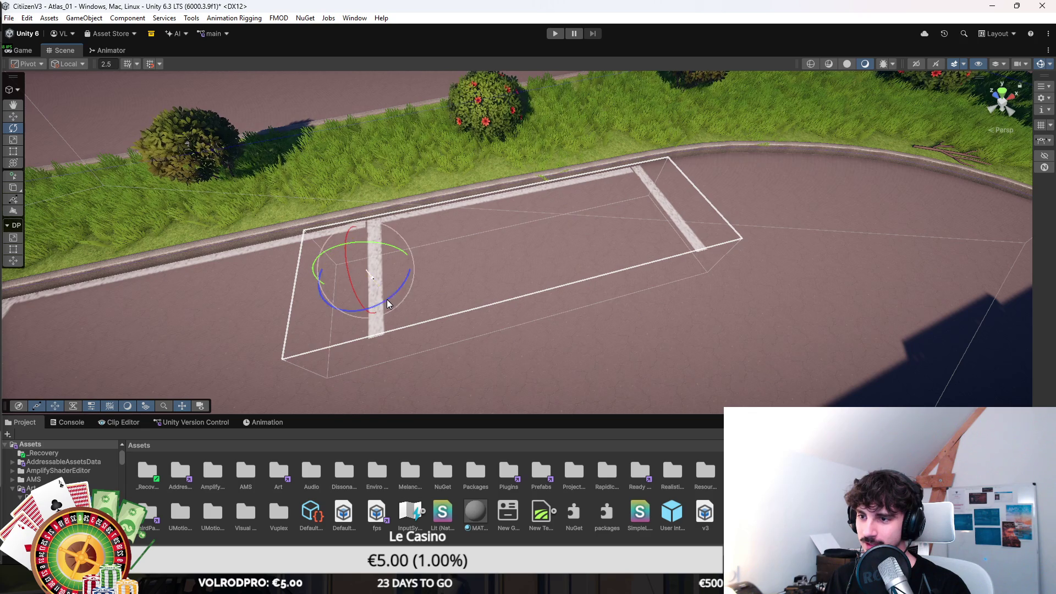
key(w)
scroll(395, 249, down, 5)
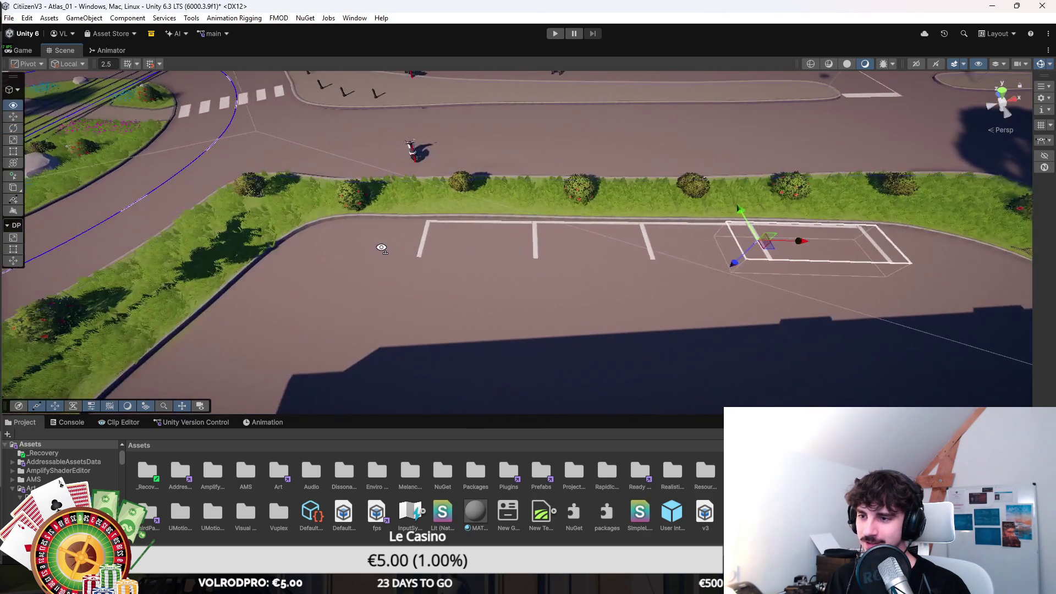
mouse_move(381, 249)
mouse_down()
mouse_move(427, 254)
mouse_move(669, 210)
mouse_move(571, 234)
mouse_move(659, 199)
mouse_move(711, 326)
mouse_move(717, 275)
mouse_up()
mouse_move(583, 236)
mouse_down()
mouse_move(605, 271)
mouse_move(576, 273)
mouse_move(604, 299)
mouse_move(497, 295)
mouse_up()
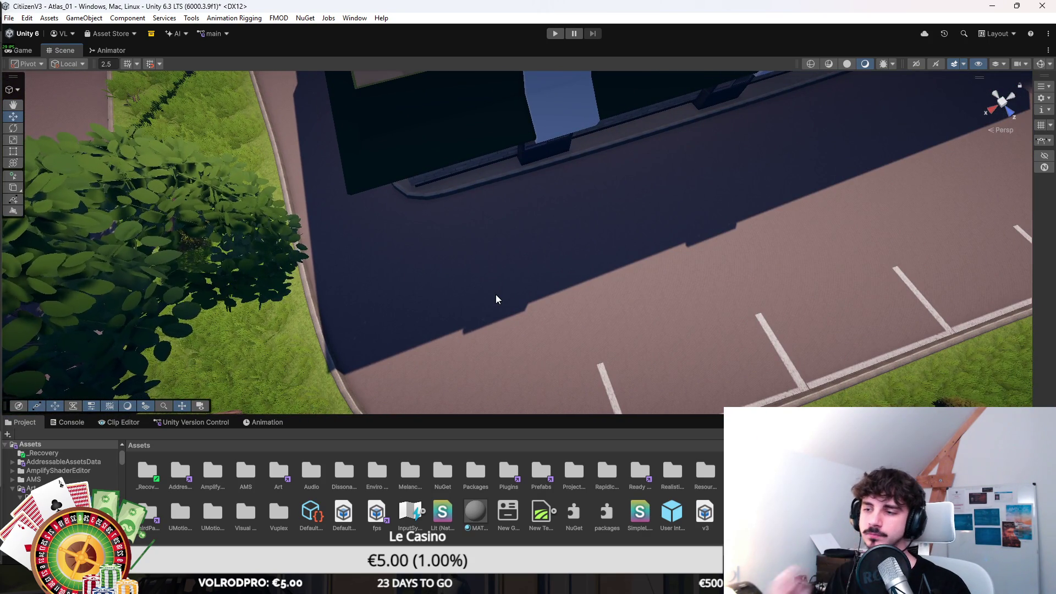
Fly over the tracks to the grass strip and switch the terrain tool to Paint Texture.
mouse_move(427, 283)
mouse_down()
mouse_move(466, 234)
mouse_move(450, 325)
mouse_up()
mouse_move(456, 232)
mouse_down()
mouse_move(810, 233)
mouse_move(609, 255)
mouse_move(632, 236)
mouse_move(450, 126)
mouse_move(509, 187)
mouse_up()
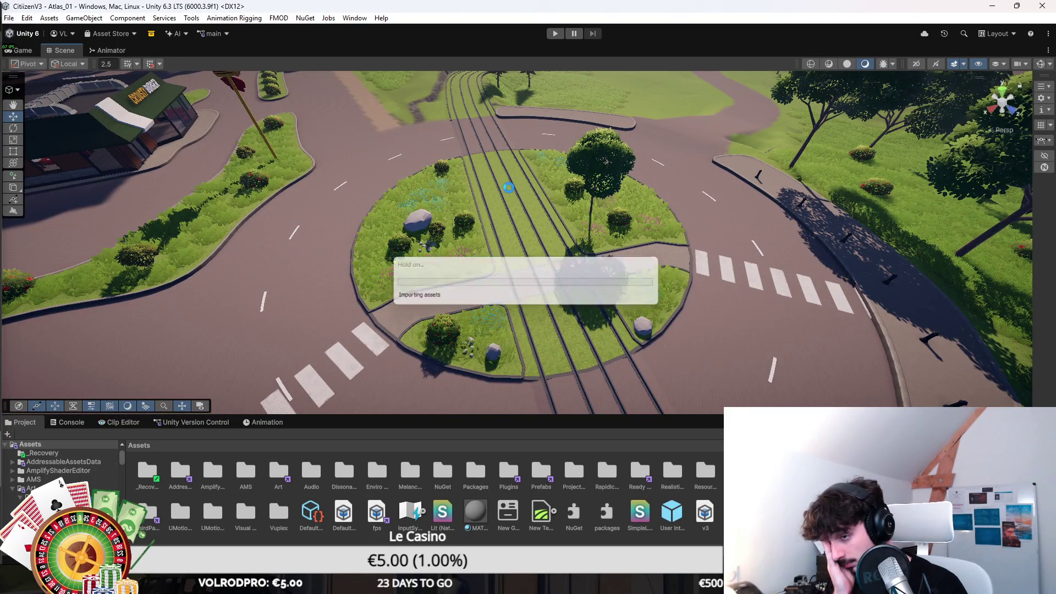
mouse_move(510, 191)
mouse_down()
mouse_move(534, 169)
mouse_move(485, 169)
mouse_move(873, 243)
mouse_up()
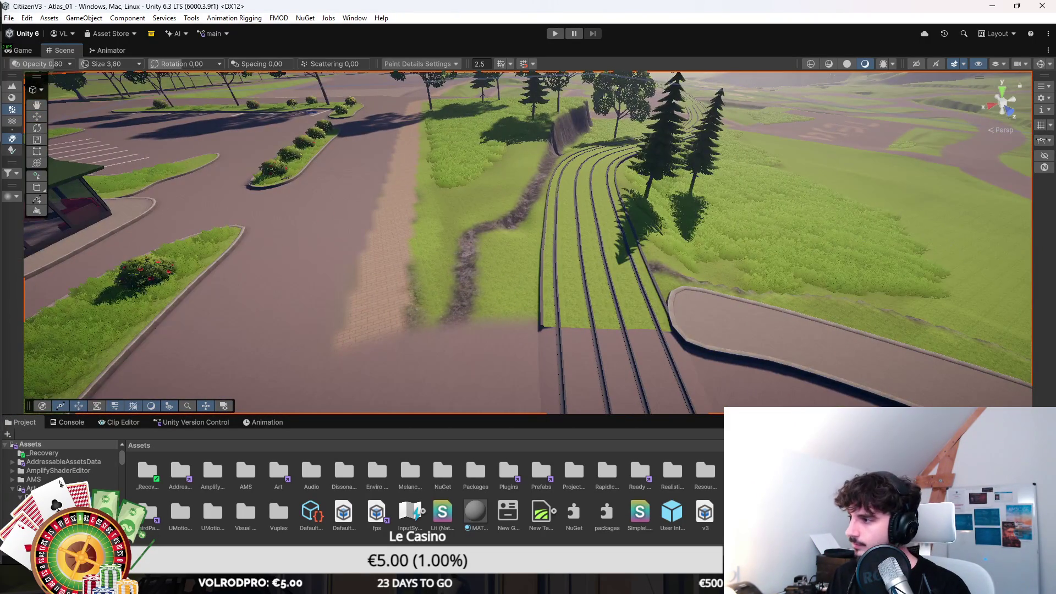
mouse_move(1035, 184)
mouse_down()
mouse_move(601, 243)
mouse_move(700, 249)
mouse_up()
key(F2)
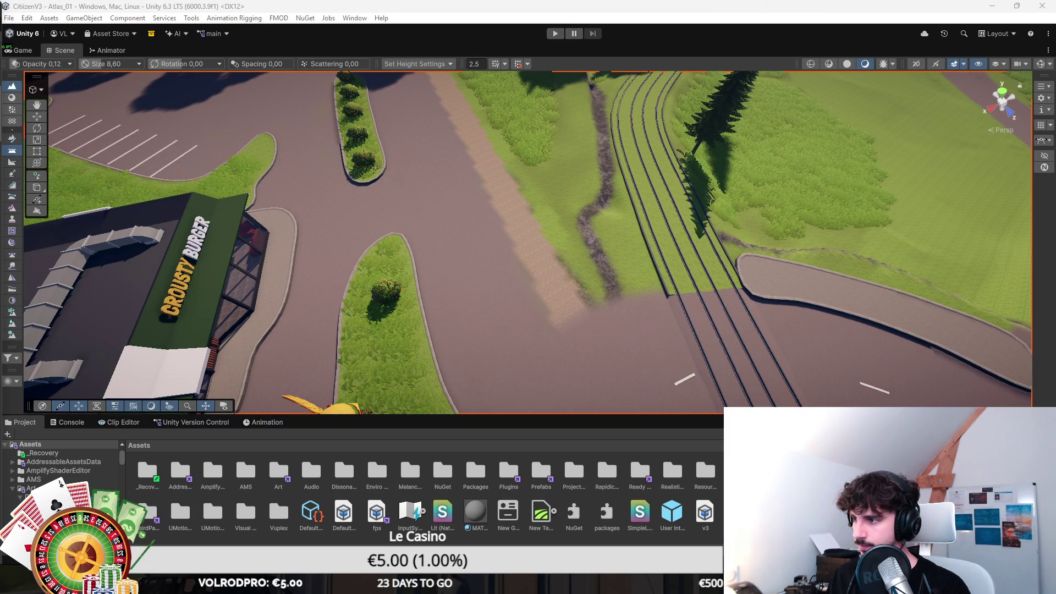
key(F3)
mouse_move(566, 254)
mouse_down()
mouse_move(785, 283)
mouse_move(784, 293)
mouse_move(759, 289)
mouse_up()
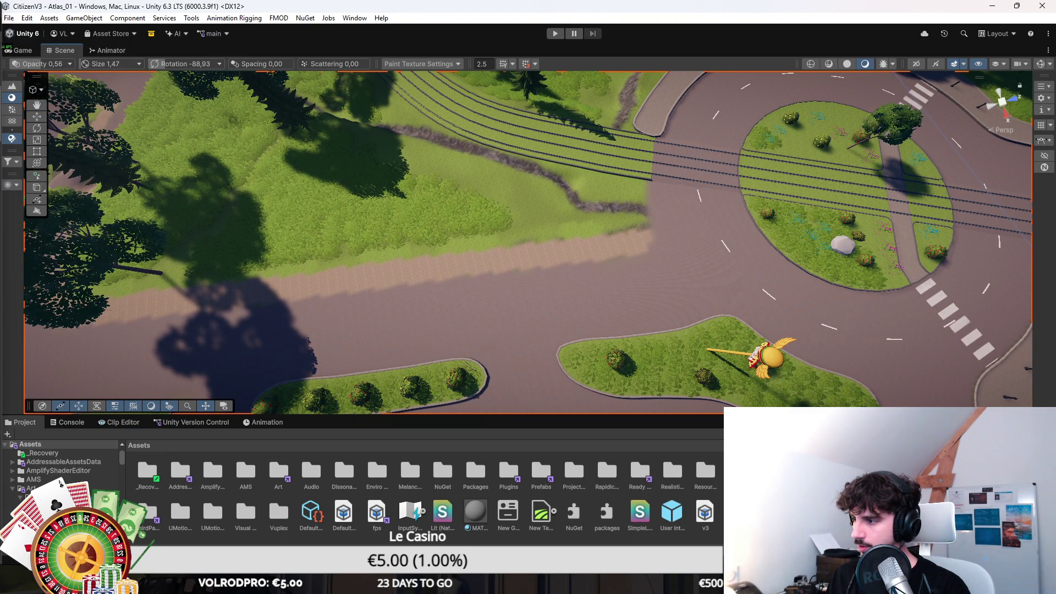
Paint dirt along the grass–road edge, extending it past the tree.
scroll(750, 264, up, 3)
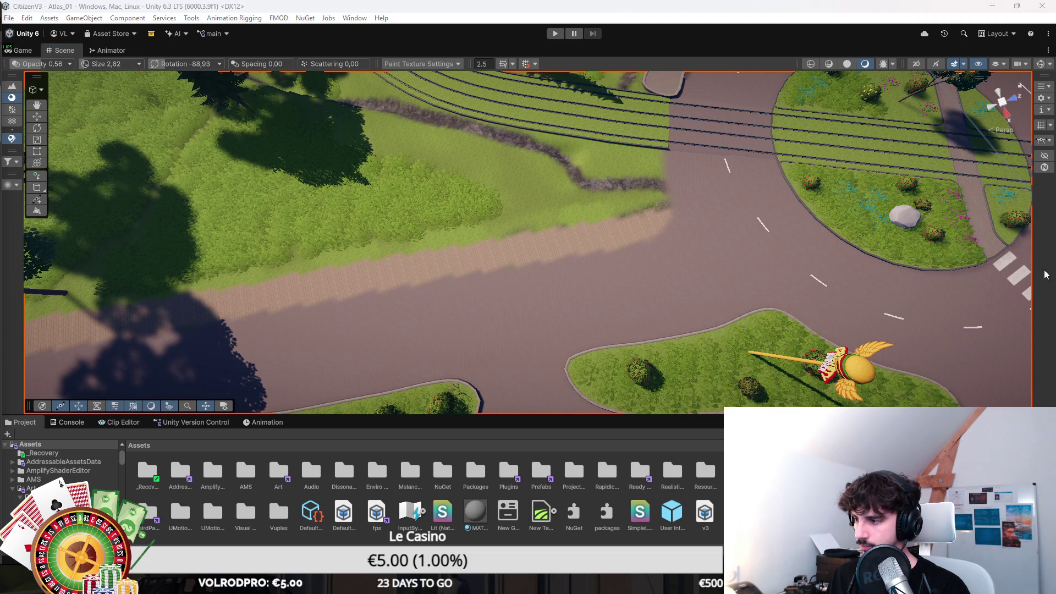
mouse_move(655, 213)
mouse_down()
mouse_move(559, 248)
mouse_move(354, 279)
mouse_move(306, 262)
mouse_up()
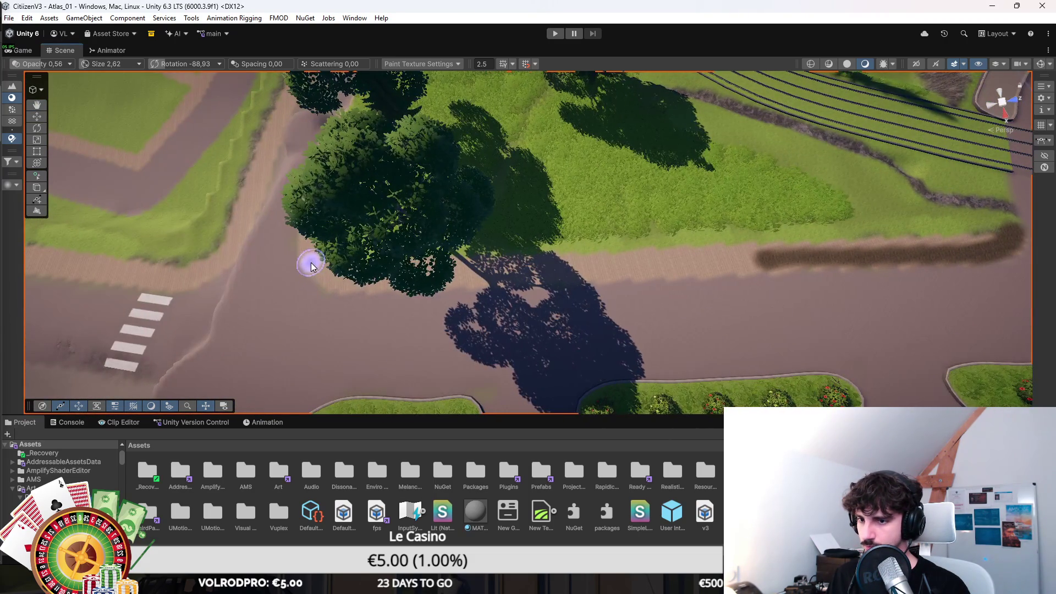
mouse_move(370, 283)
mouse_down()
mouse_move(766, 264)
mouse_move(561, 279)
mouse_move(979, 238)
mouse_move(754, 264)
mouse_move(966, 259)
mouse_move(1007, 235)
mouse_move(997, 248)
mouse_up()
mouse_move(809, 275)
mouse_down()
mouse_move(793, 279)
mouse_move(986, 281)
mouse_up()
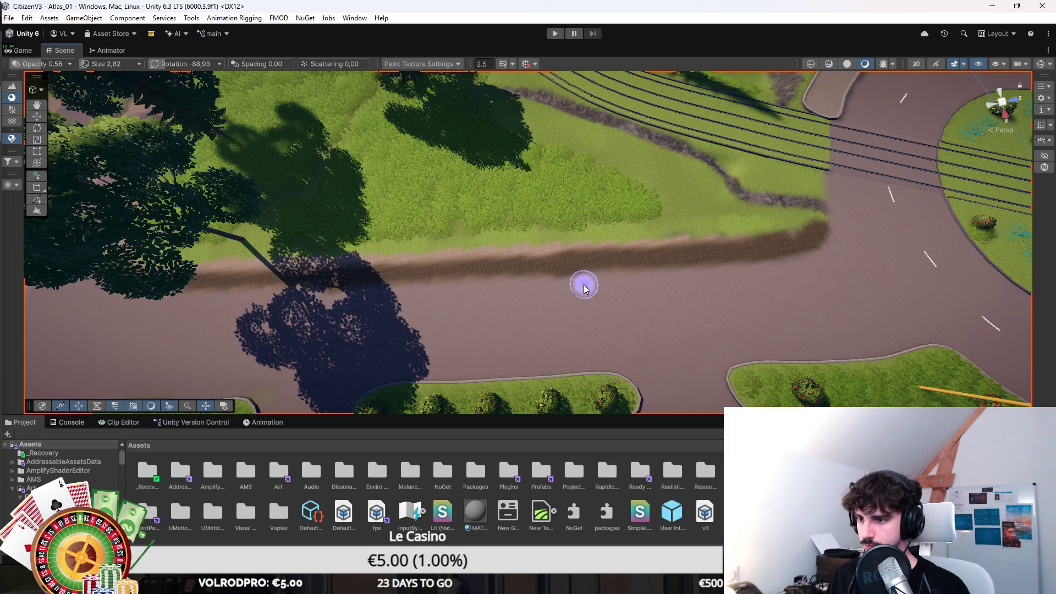
Carry the dirt strip on past the junction toward the tracks, then return to the Move tool.
drag(236, 306, 595, 315)
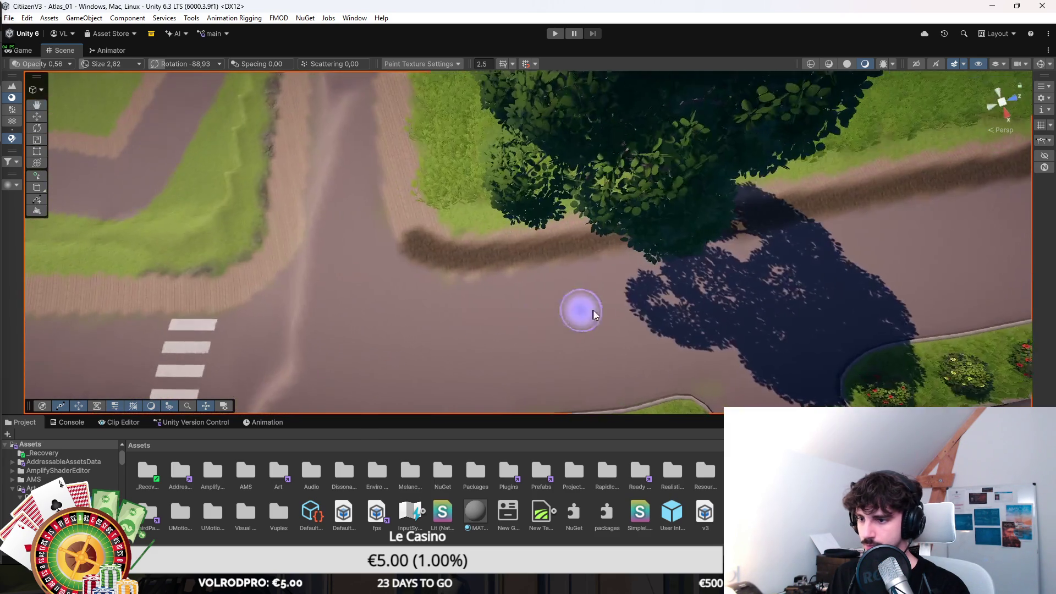
mouse_move(726, 389)
mouse_down()
mouse_move(608, 307)
mouse_move(543, 287)
mouse_up()
mouse_move(724, 254)
mouse_down()
mouse_move(766, 206)
mouse_move(709, 181)
mouse_move(629, 299)
mouse_up()
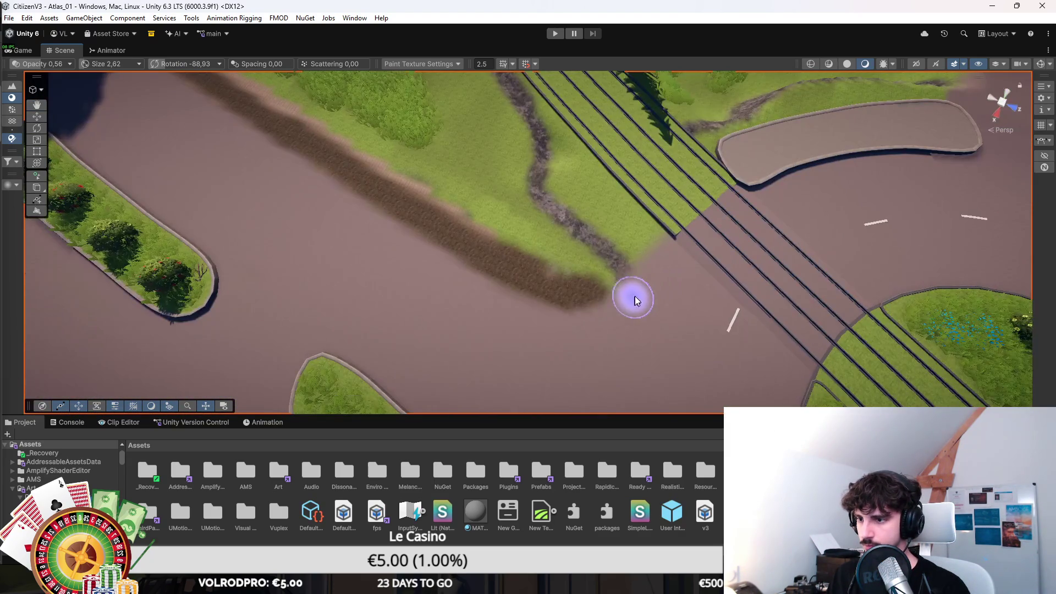
mouse_move(573, 326)
mouse_down()
mouse_move(455, 253)
mouse_move(607, 235)
mouse_move(676, 259)
mouse_up()
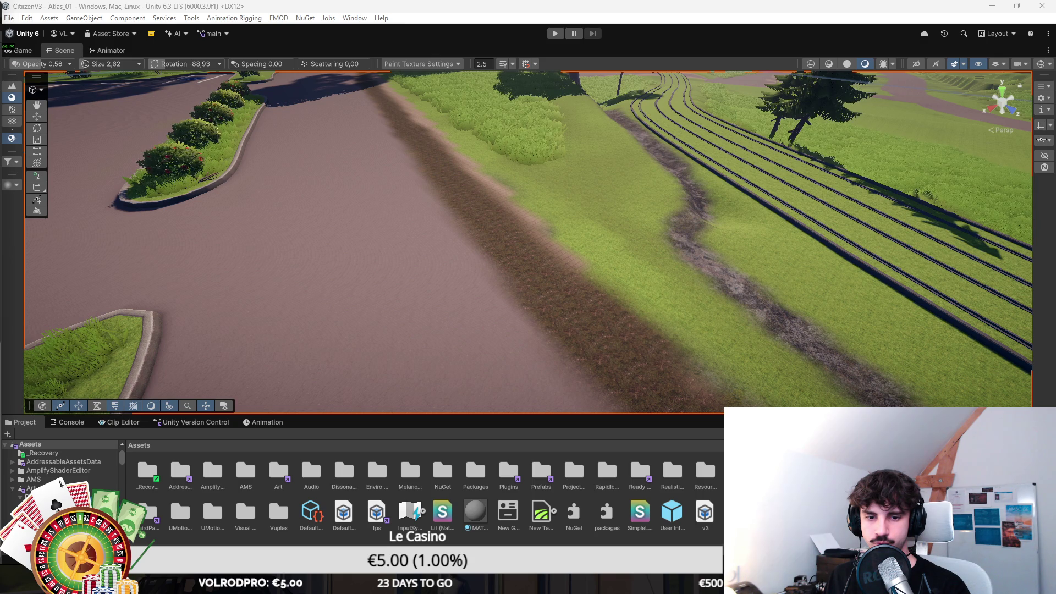
key(w)
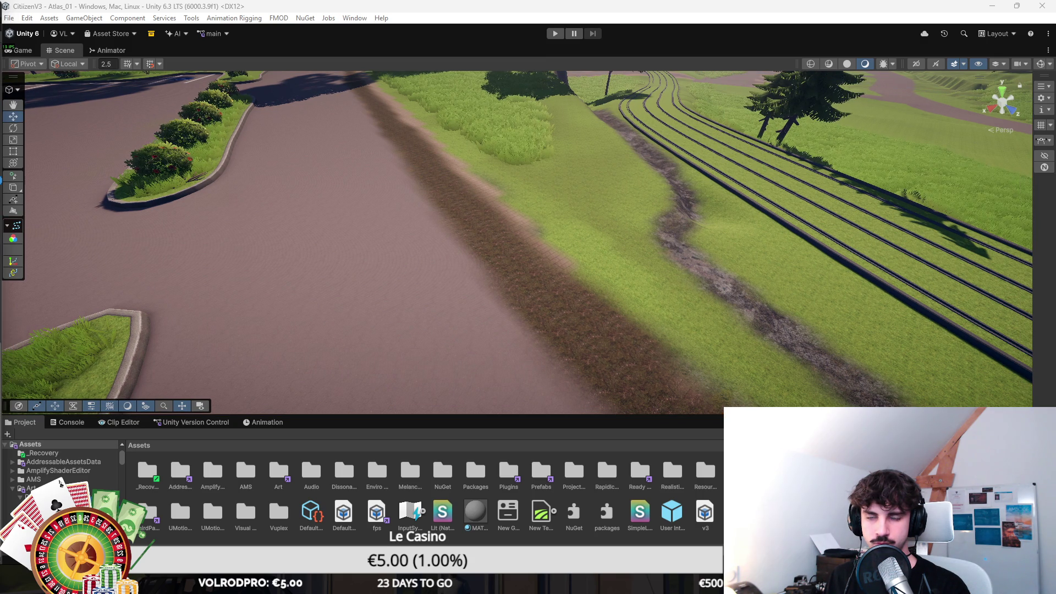
scroll(319, 253, down, 3)
click(270, 223)
scroll(278, 229, down, 2)
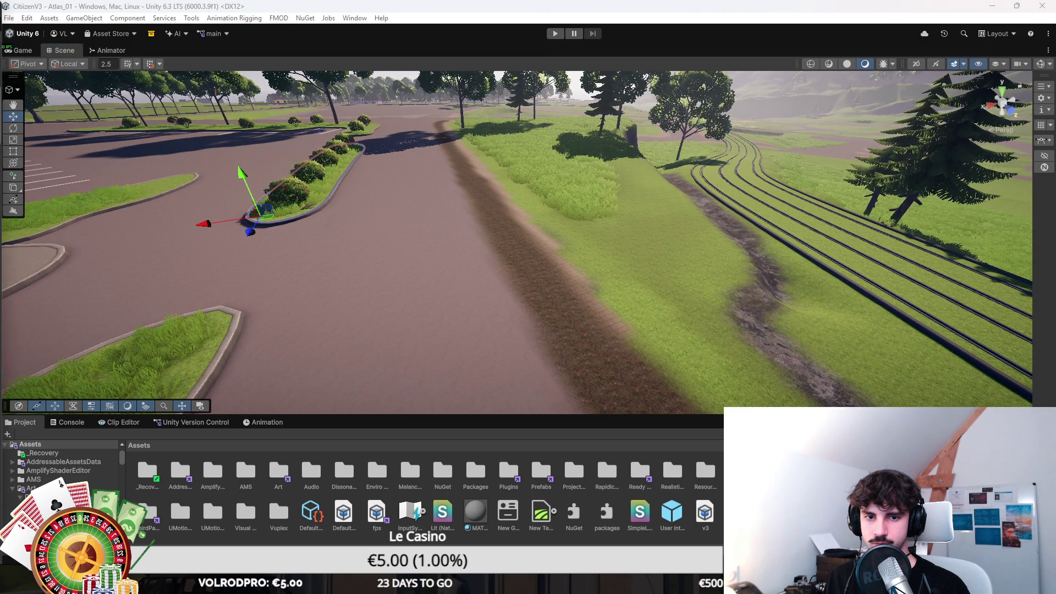
click(270, 218)
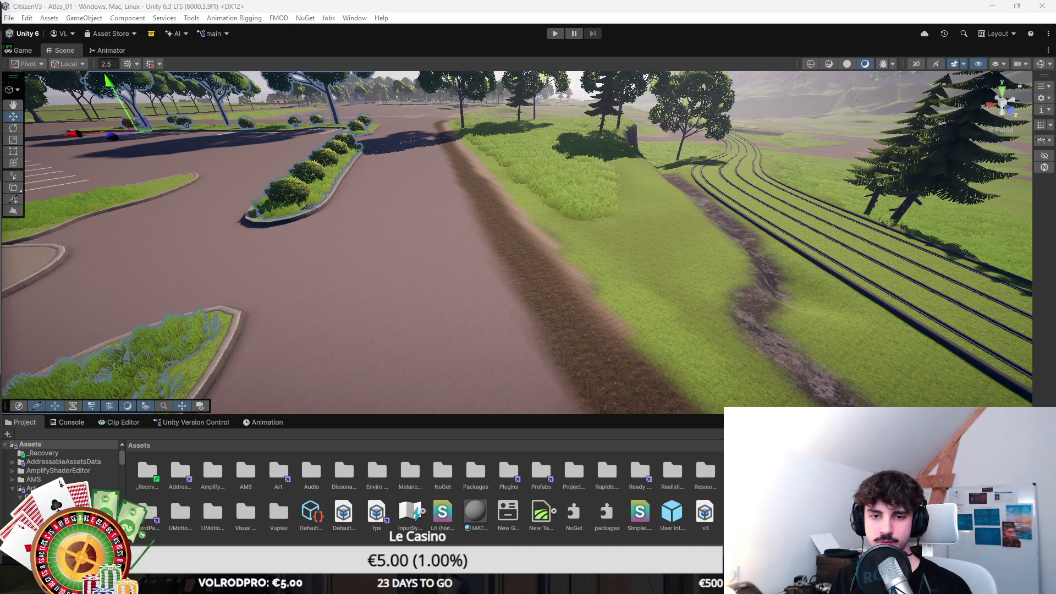
click(269, 217)
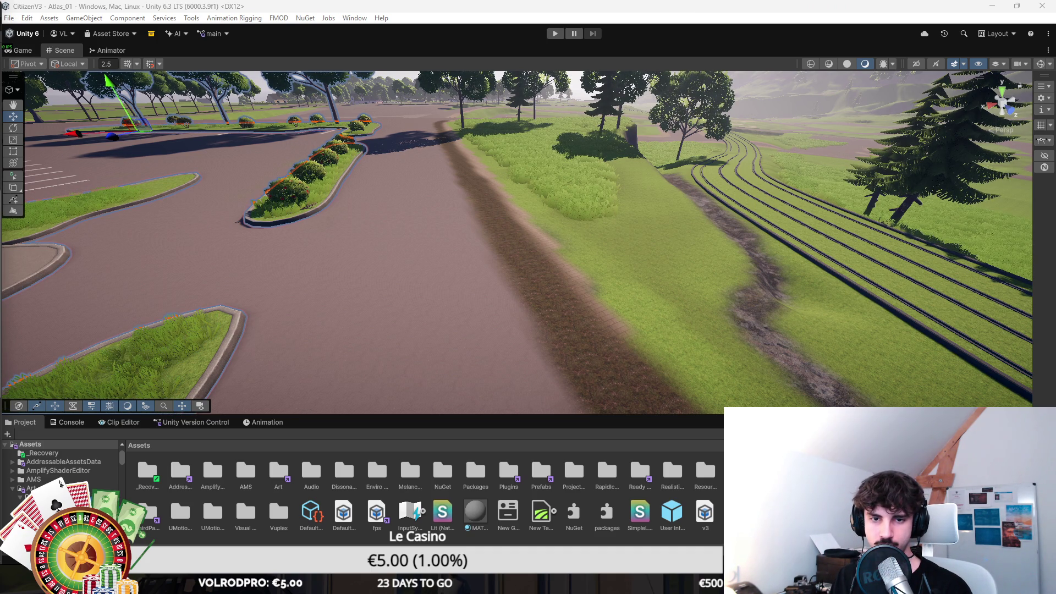
key(ctrl+d)
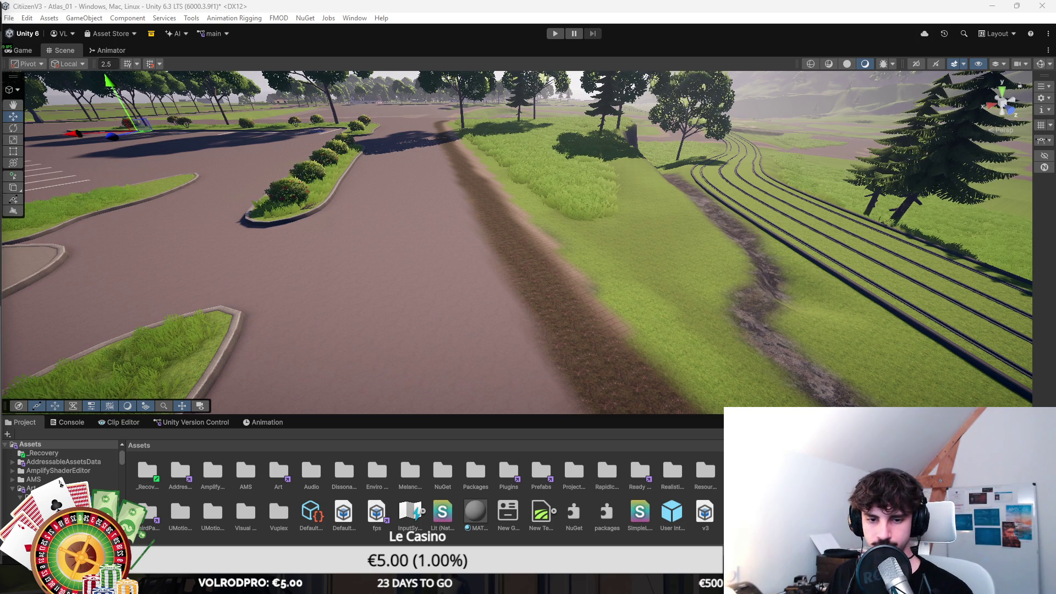
Draw a new spline with knots along the dirt strip beside the road and select it.
mouse_move(195, 268)
mouse_down()
mouse_move(282, 252)
mouse_move(79, 210)
mouse_up()
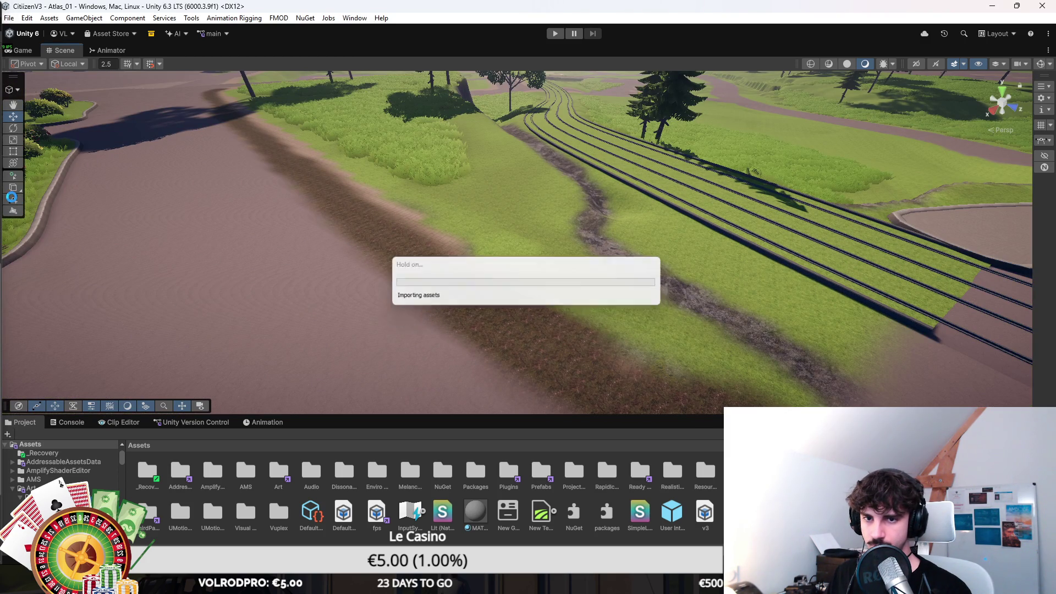
mouse_move(389, 275)
mouse_down()
mouse_move(778, 330)
mouse_move(686, 243)
mouse_move(636, 219)
mouse_move(596, 233)
mouse_move(589, 222)
mouse_move(615, 266)
mouse_up()
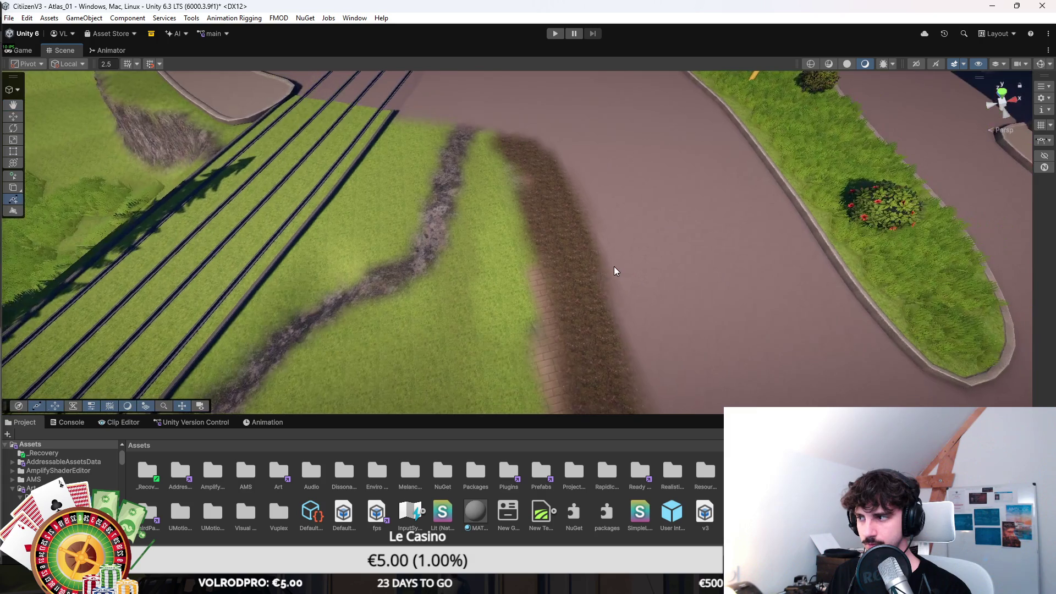
click(1041, 64)
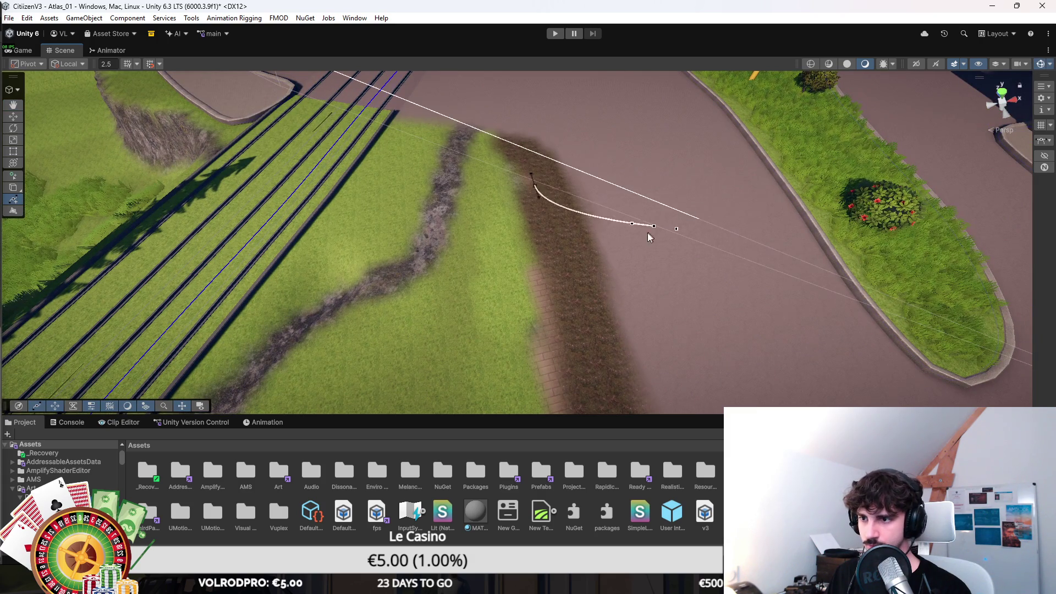
scroll(660, 225, up, 3)
mouse_move(549, 232)
mouse_down()
mouse_move(602, 248)
mouse_move(627, 278)
mouse_move(594, 271)
mouse_move(625, 276)
mouse_move(609, 288)
mouse_move(627, 284)
mouse_move(596, 297)
mouse_up()
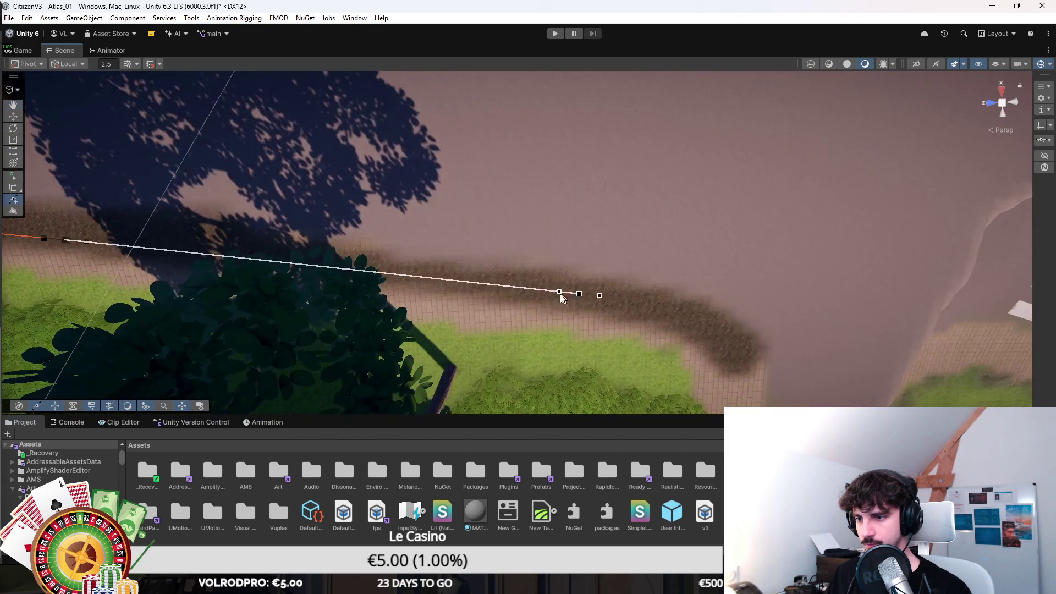
click(698, 334)
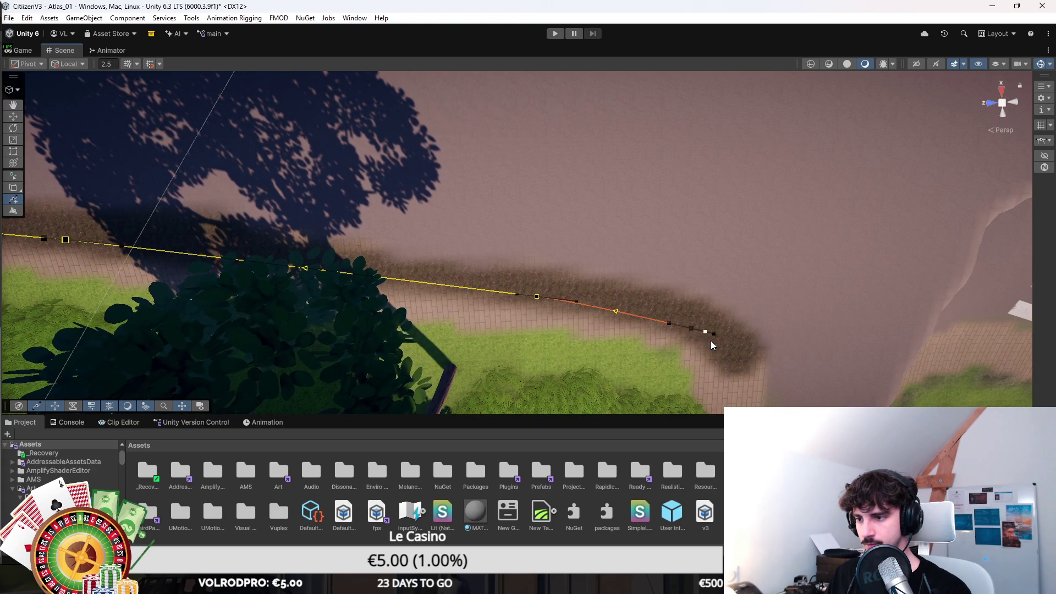
mouse_move(697, 330)
mouse_down()
mouse_move(585, 259)
mouse_move(488, 141)
mouse_move(426, 182)
mouse_up()
click(426, 186)
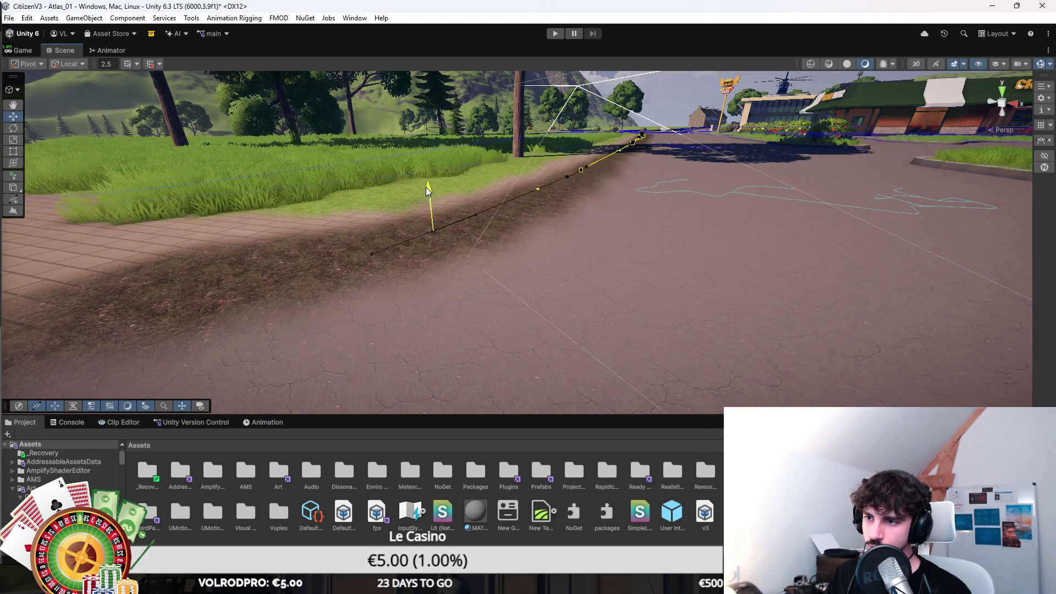
click(477, 208)
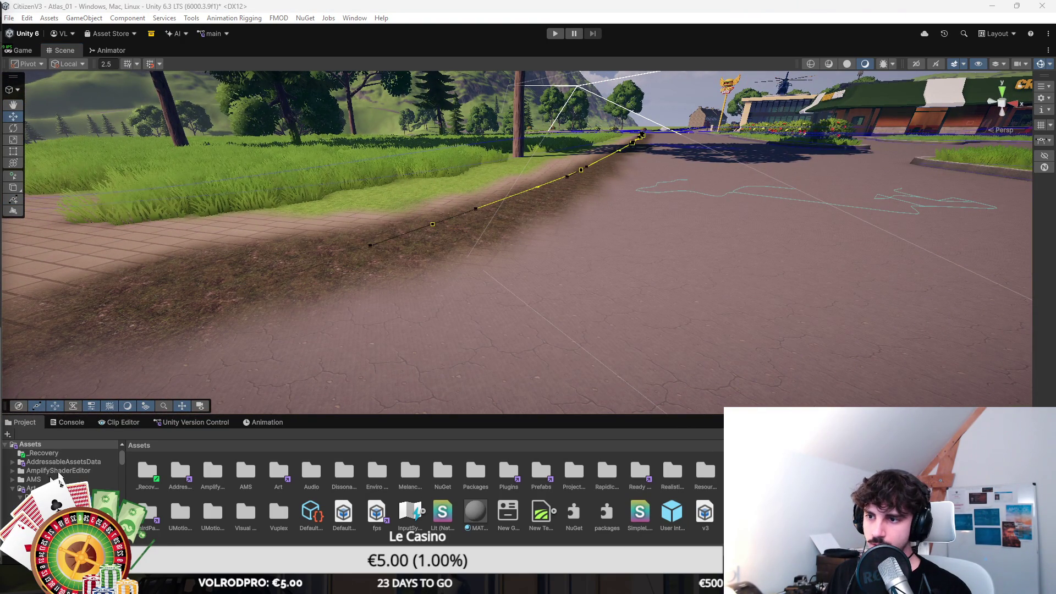
drag(559, 207, 518, 211)
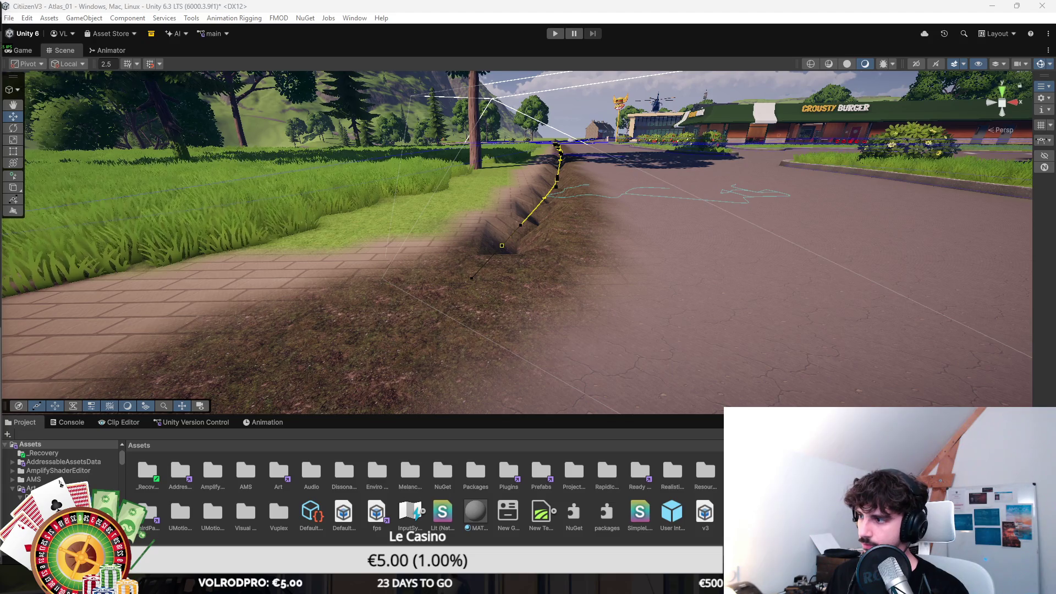
mouse_move(737, 166)
mouse_down()
mouse_move(768, 170)
mouse_move(743, 158)
mouse_up()
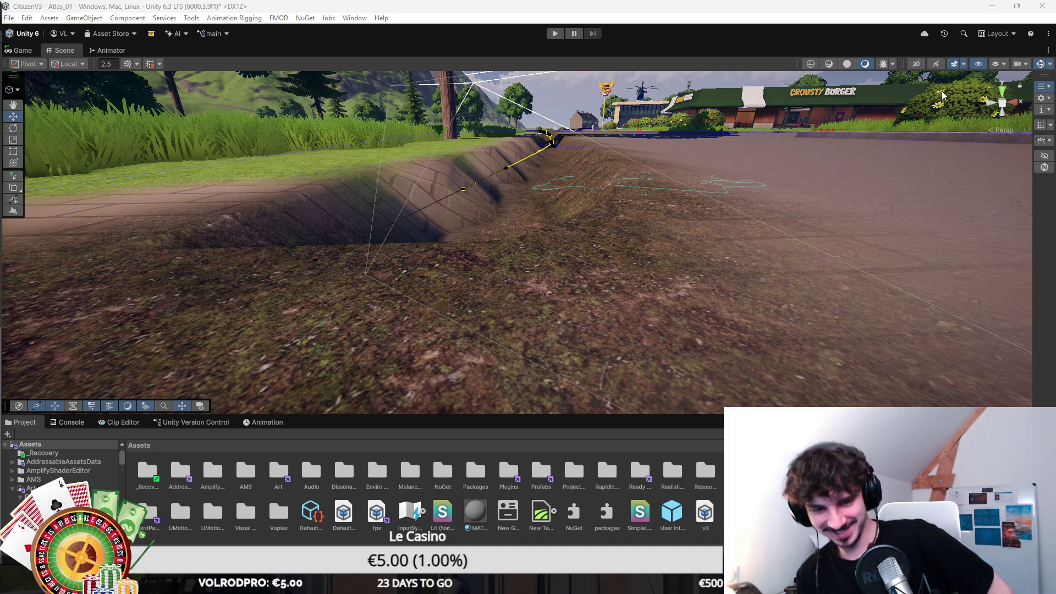
key(e)
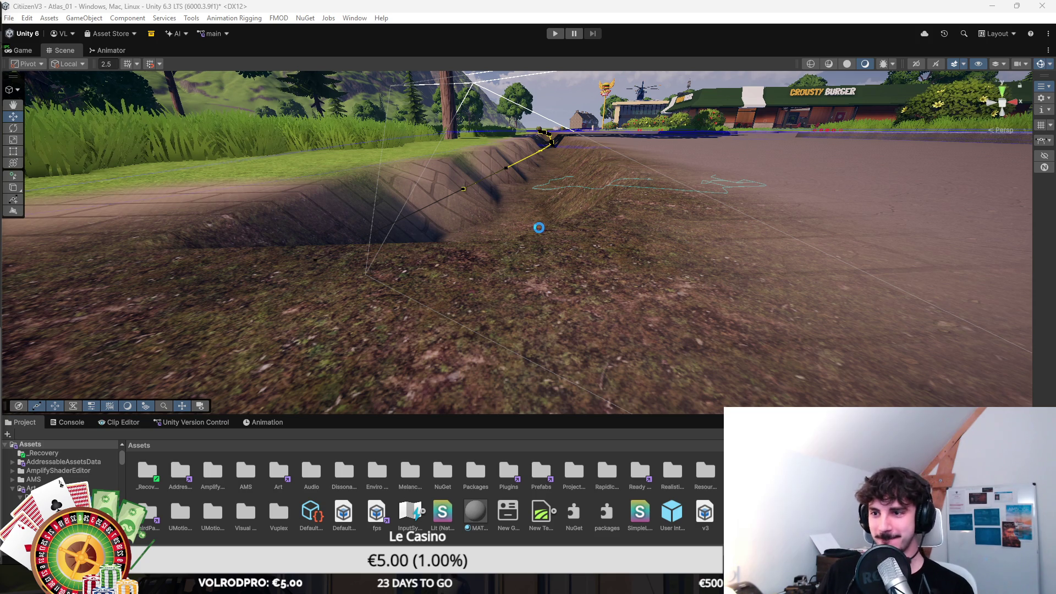
Orbit along the ditch to inspect the dirt trench between the curb and Crousty Burger.
drag(608, 193, 1051, 74)
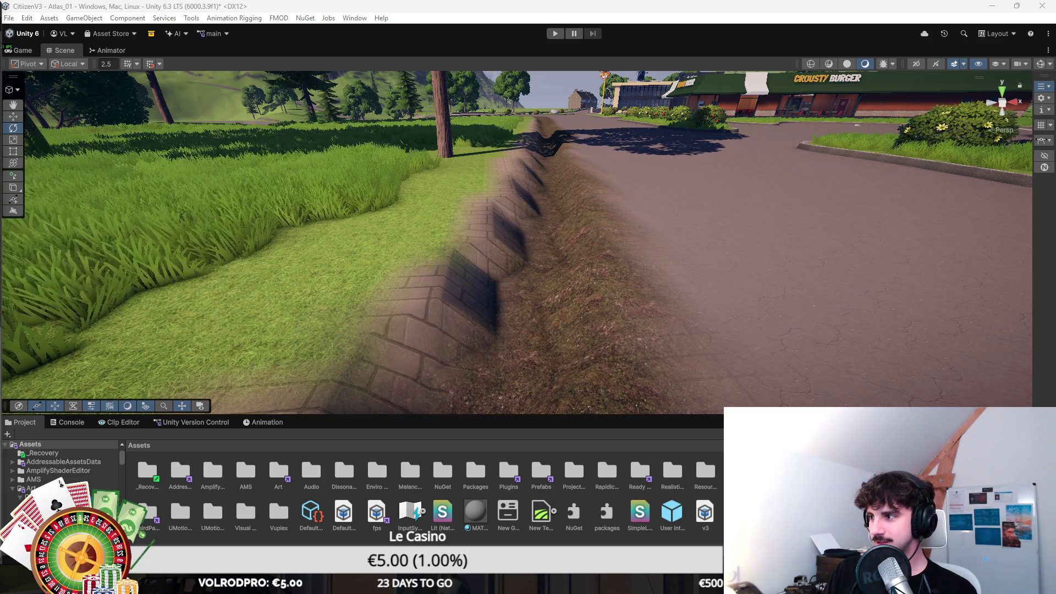
drag(719, 178, 701, 198)
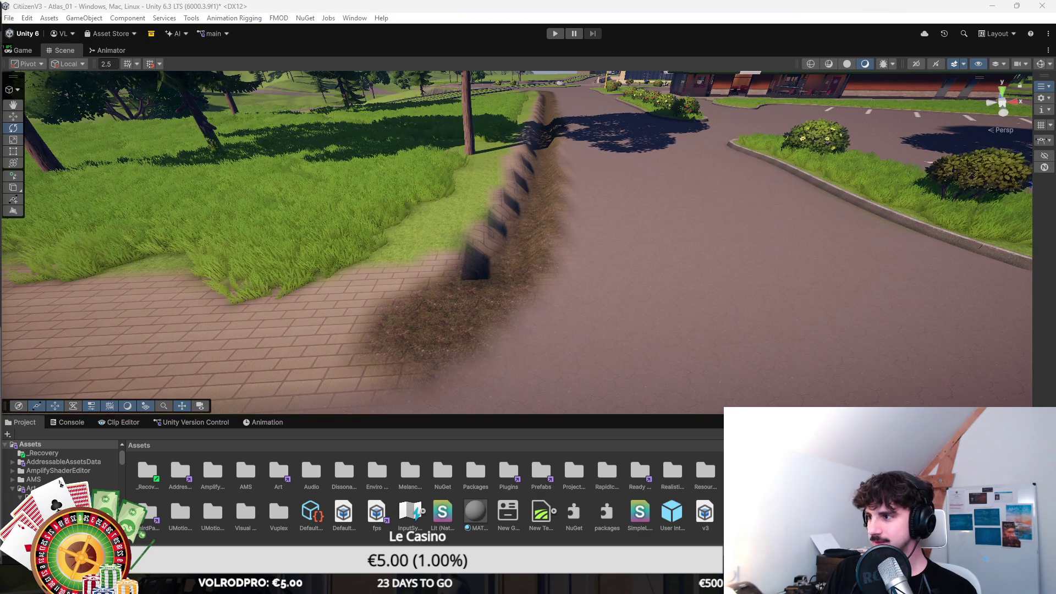
mouse_move(702, 191)
mouse_down()
mouse_move(700, 158)
mouse_move(993, 170)
mouse_up()
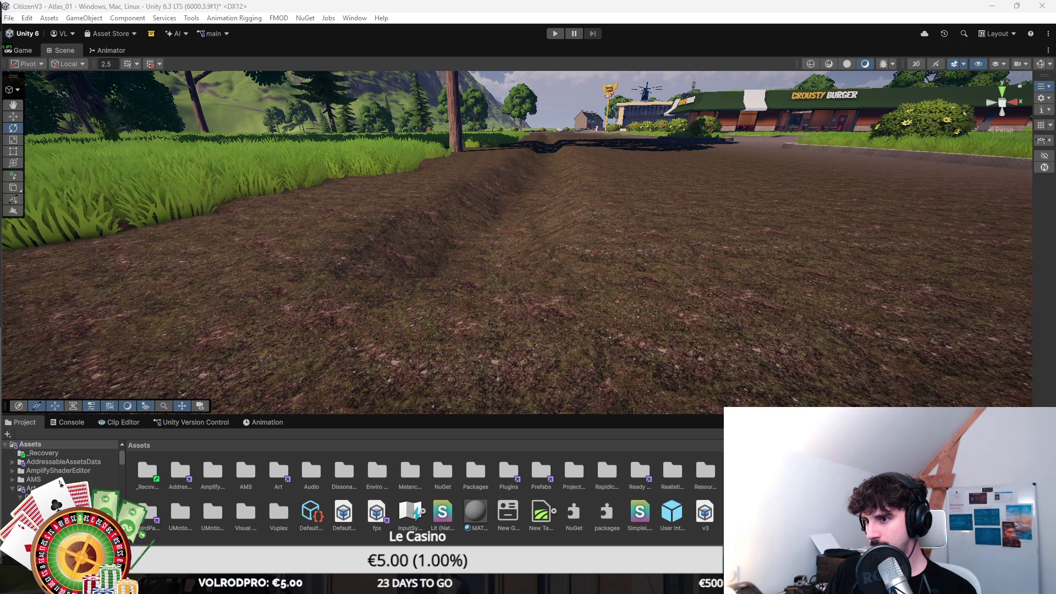
Move the view to the grass strip by the dirt ditch and start Terrain texture painting.
mouse_move(783, 203)
mouse_down()
mouse_move(759, 195)
mouse_move(747, 239)
mouse_move(730, 234)
mouse_move(745, 219)
mouse_move(740, 204)
mouse_up()
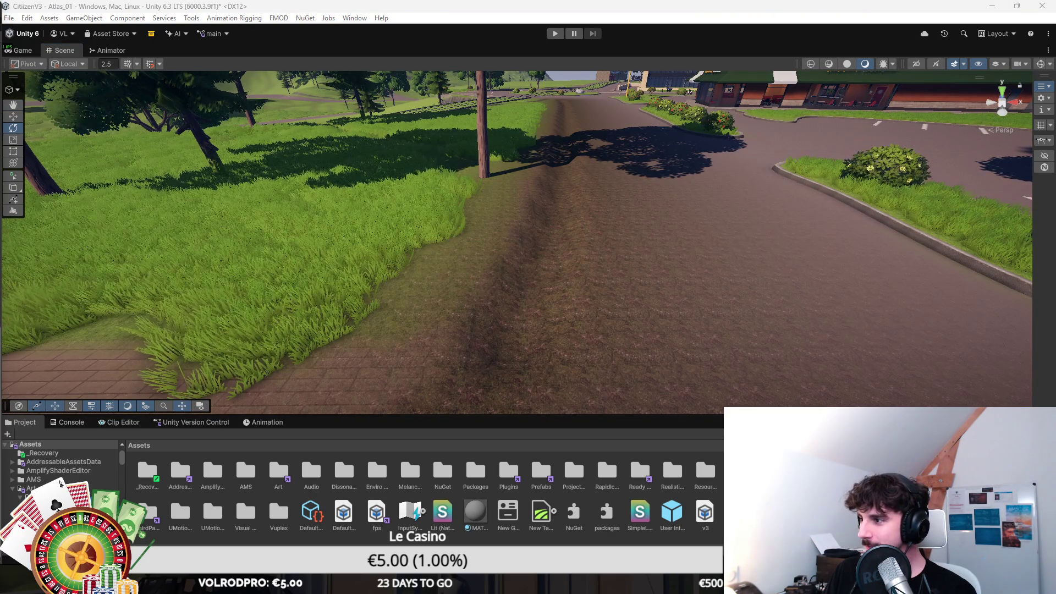
drag(881, 214, 867, 220)
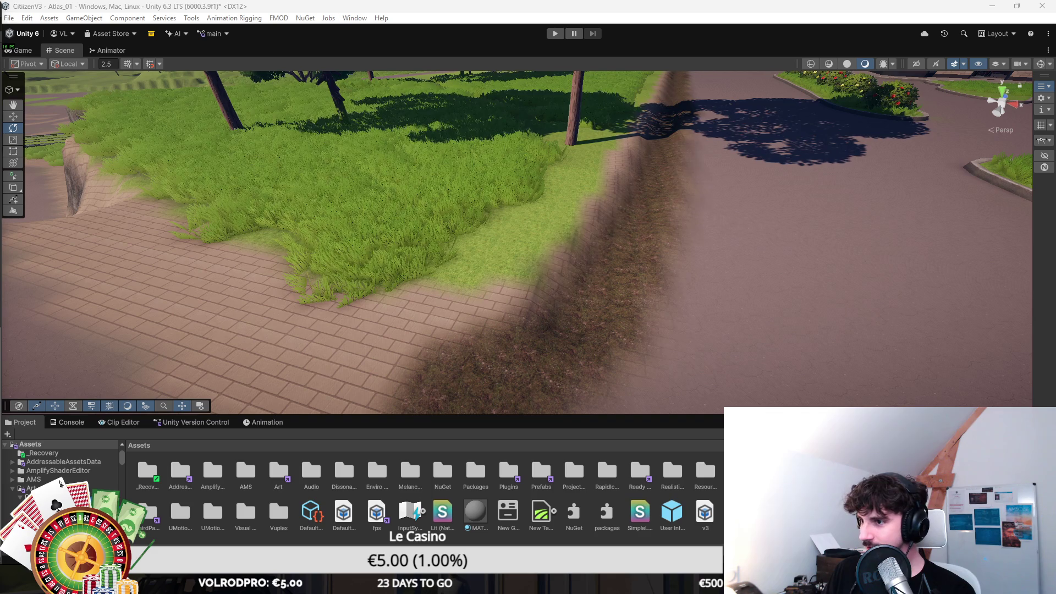
mouse_move(905, 201)
mouse_down()
mouse_move(856, 165)
mouse_move(899, 170)
mouse_move(912, 202)
mouse_move(892, 216)
mouse_up()
mouse_move(818, 229)
mouse_down()
mouse_move(836, 225)
mouse_move(643, 253)
mouse_up()
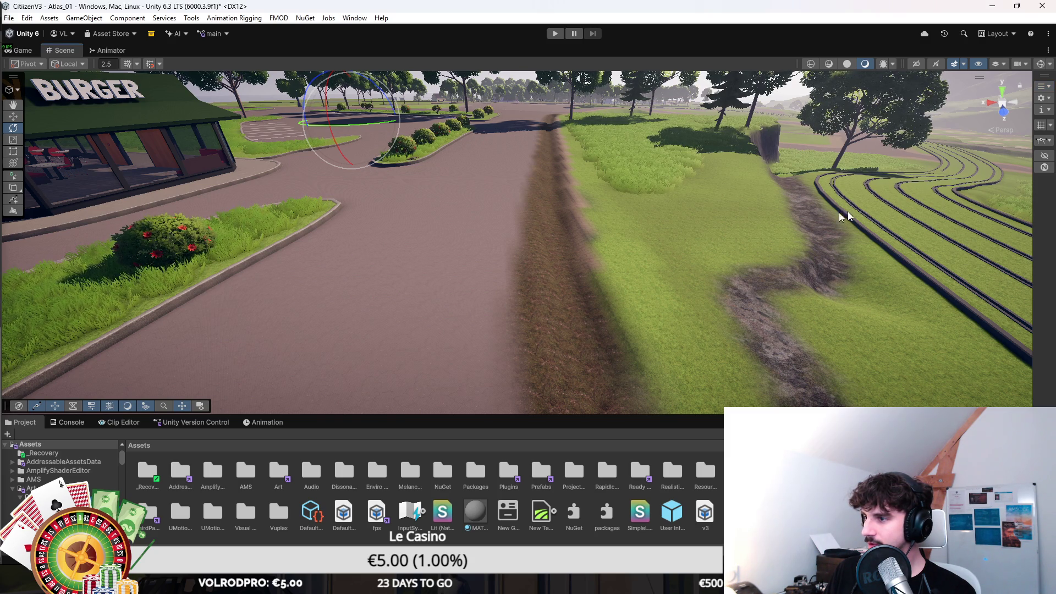
key(d)
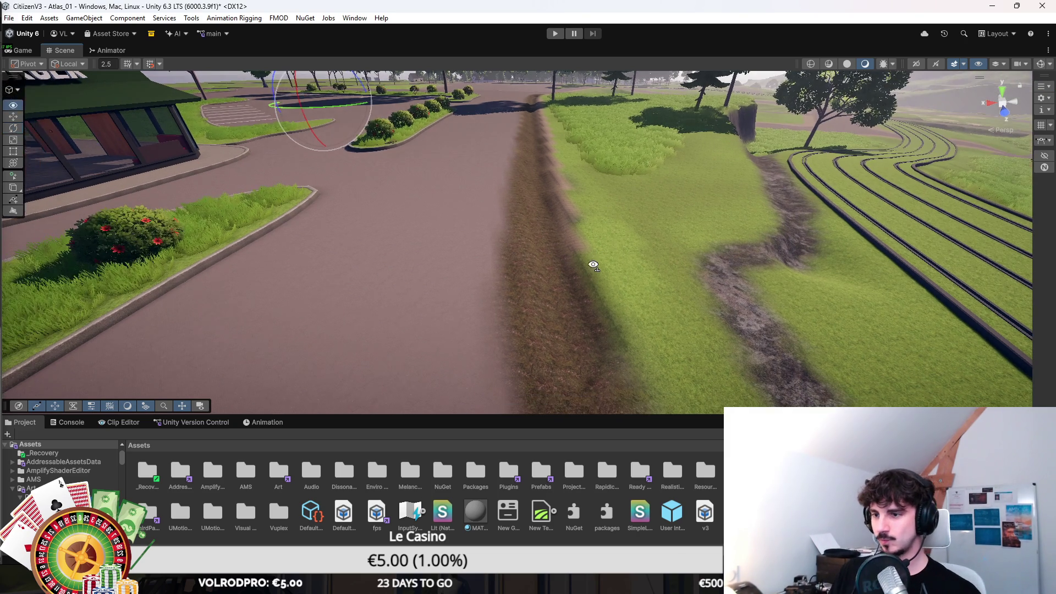
click(588, 294)
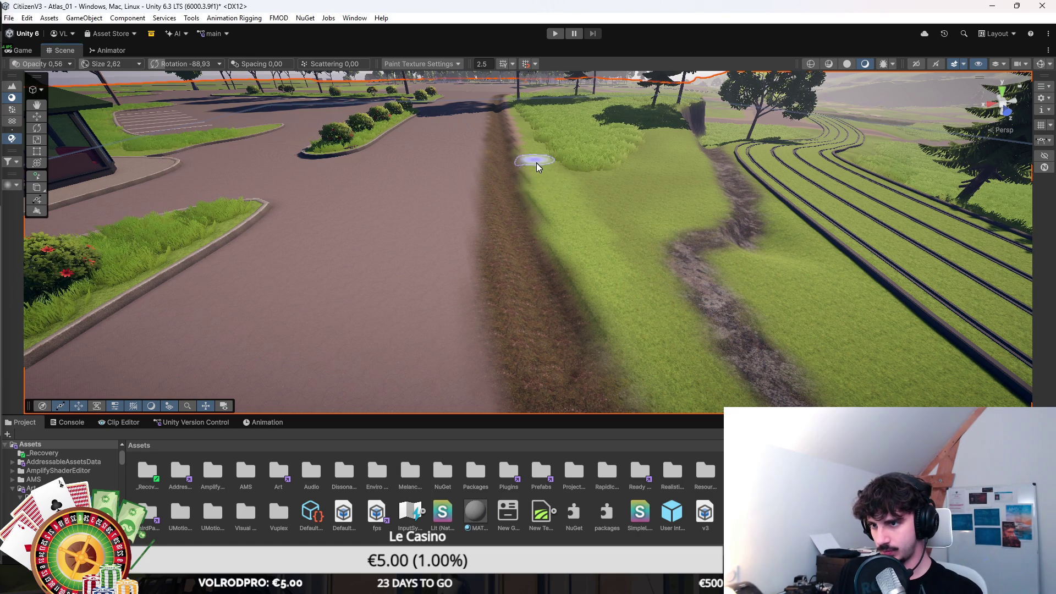
Paint grass texture over the brick path edge on the ditch's field-side bank.
key(f)
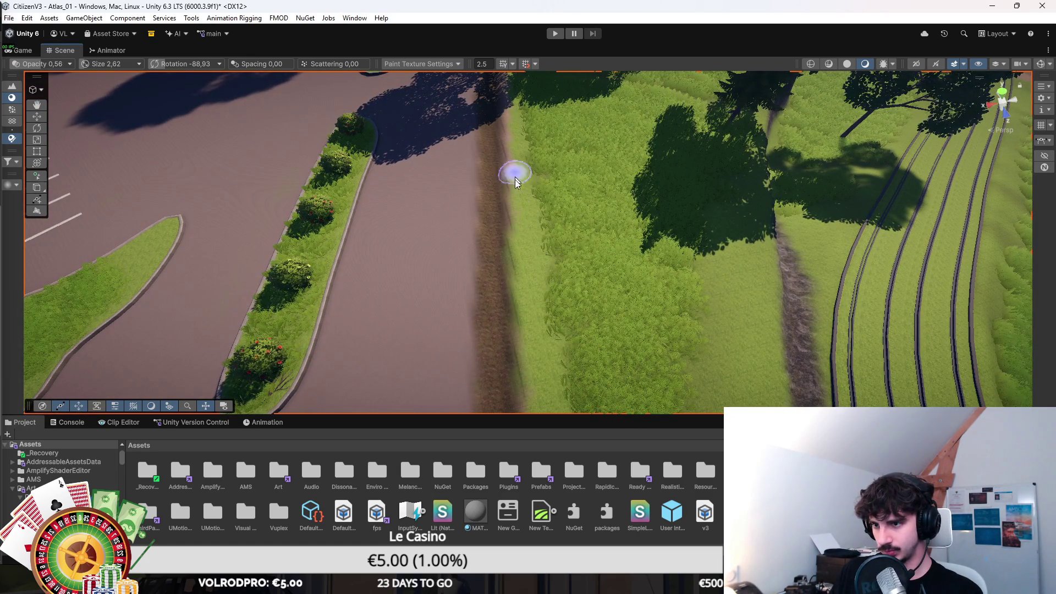
key(f)
scroll(503, 223, down, 3)
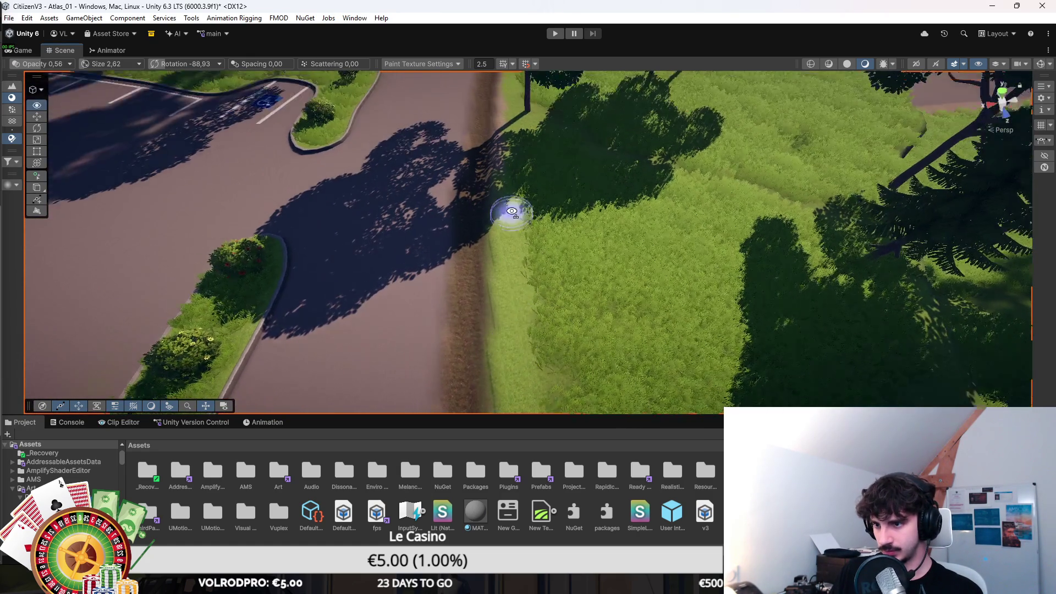
scroll(502, 210, up, 5)
scroll(503, 209, up, 3)
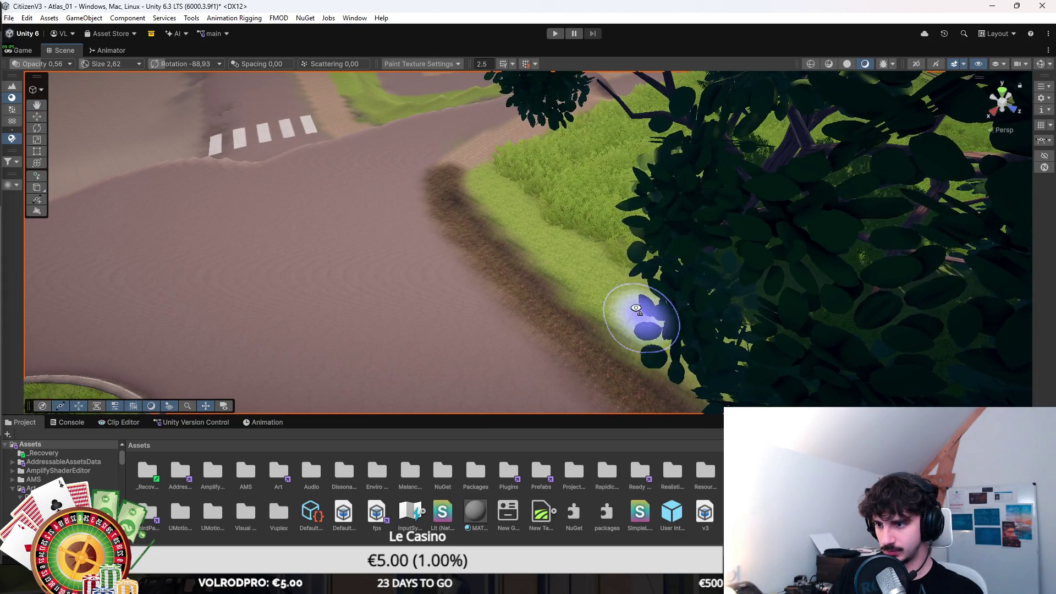
scroll(638, 312, down, 3)
scroll(569, 325, up, 3)
mouse_move(544, 328)
mouse_down()
mouse_move(531, 364)
mouse_move(544, 278)
mouse_move(546, 346)
mouse_up()
mouse_move(546, 146)
mouse_down()
mouse_move(579, 131)
mouse_move(683, 224)
mouse_move(494, 219)
mouse_move(653, 181)
mouse_move(731, 227)
mouse_up()
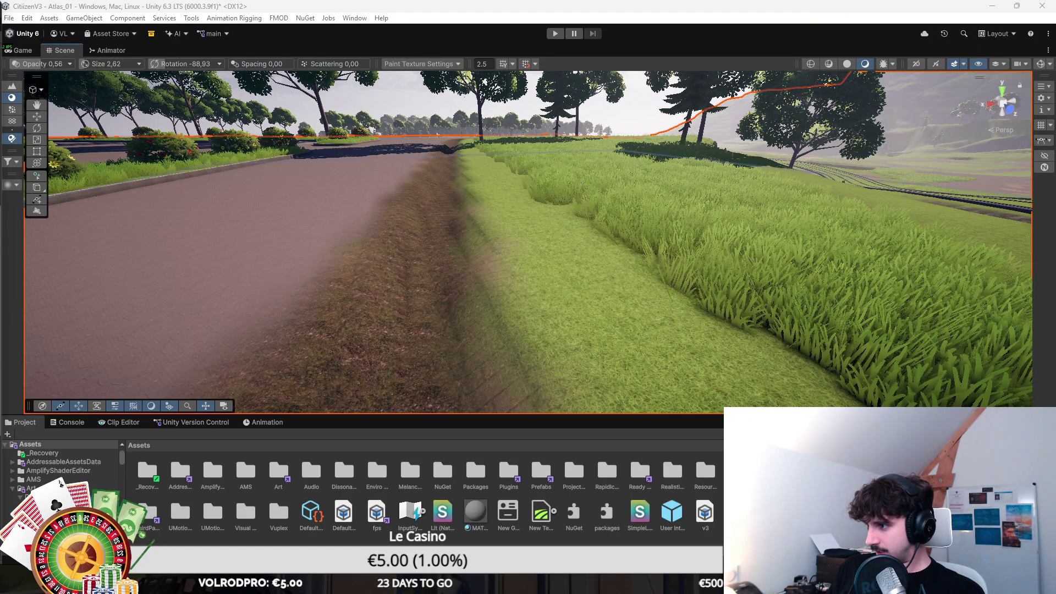
click(12, 86)
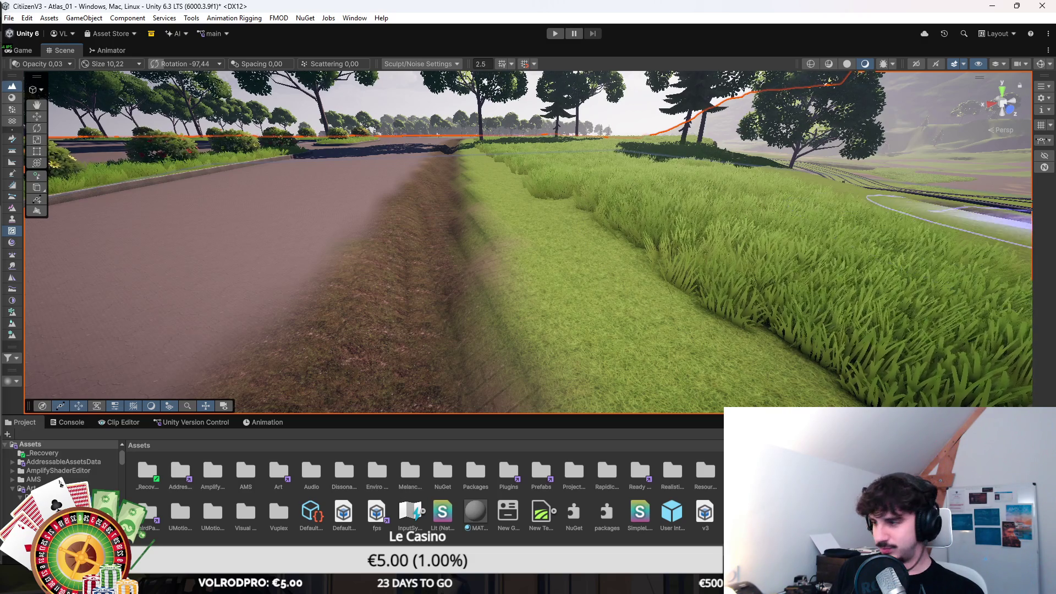
Lower the brush opacity and noise the grass verge beside the road into gentle bumps.
key(a)
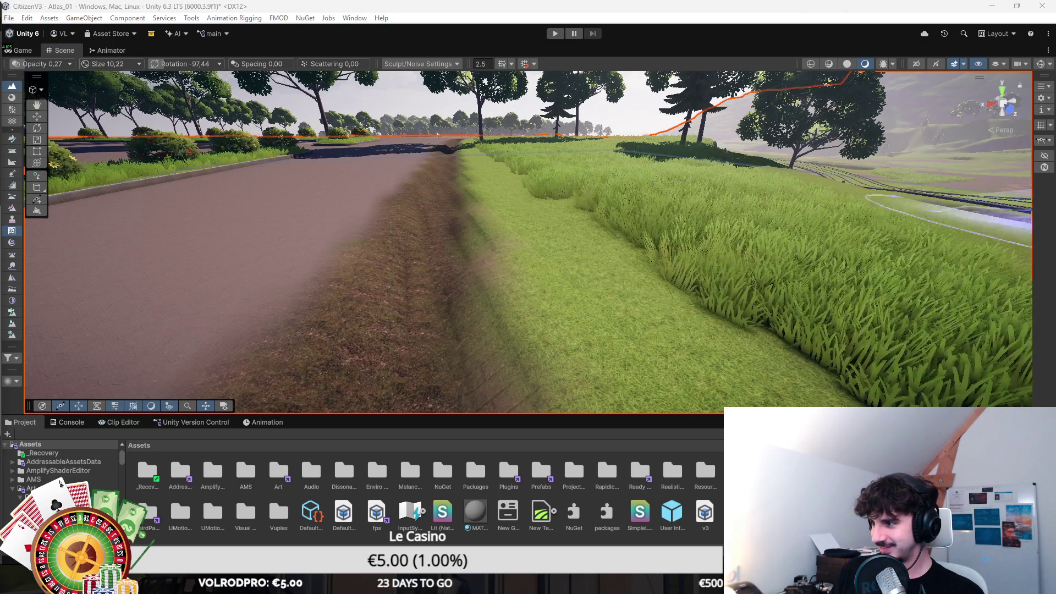
scroll(565, 290, down, 10)
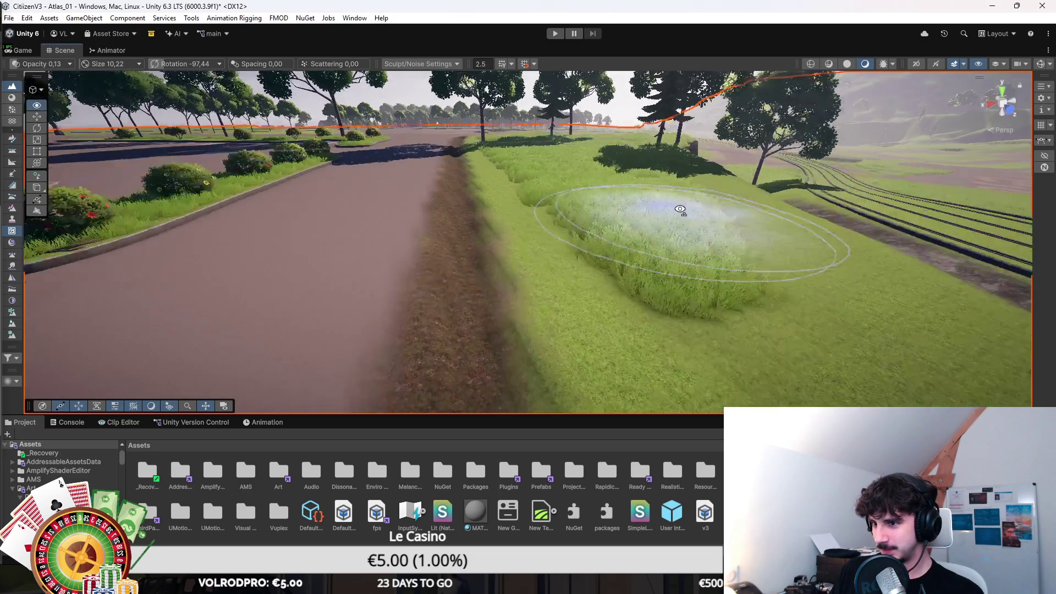
mouse_move(565, 291)
mouse_down()
mouse_move(684, 286)
mouse_move(530, 252)
mouse_move(542, 235)
mouse_move(516, 245)
mouse_move(443, 236)
mouse_move(449, 251)
mouse_move(444, 236)
mouse_move(519, 205)
mouse_move(577, 206)
mouse_move(537, 207)
mouse_move(679, 231)
mouse_move(506, 243)
mouse_move(389, 229)
mouse_move(491, 200)
mouse_up()
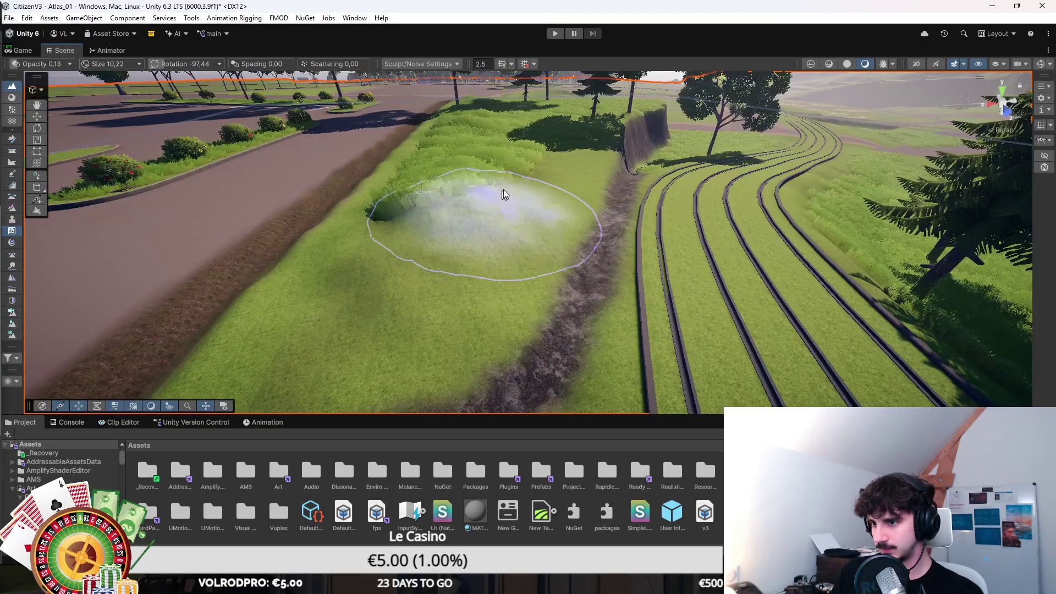
key(f)
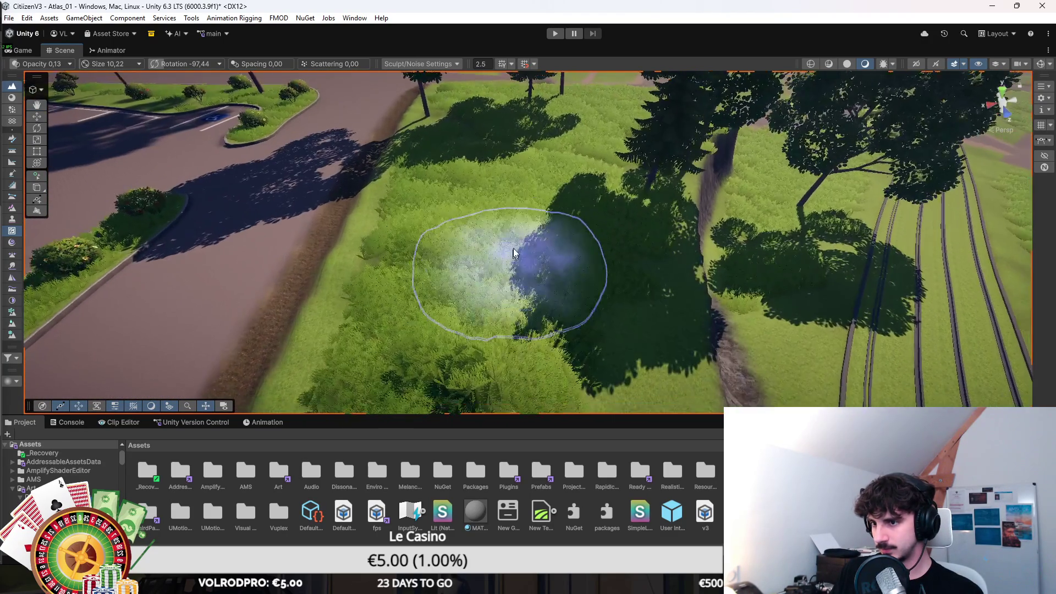
scroll(513, 253, down, 5)
mouse_move(566, 165)
mouse_down()
mouse_move(529, 173)
mouse_move(627, 138)
mouse_up()
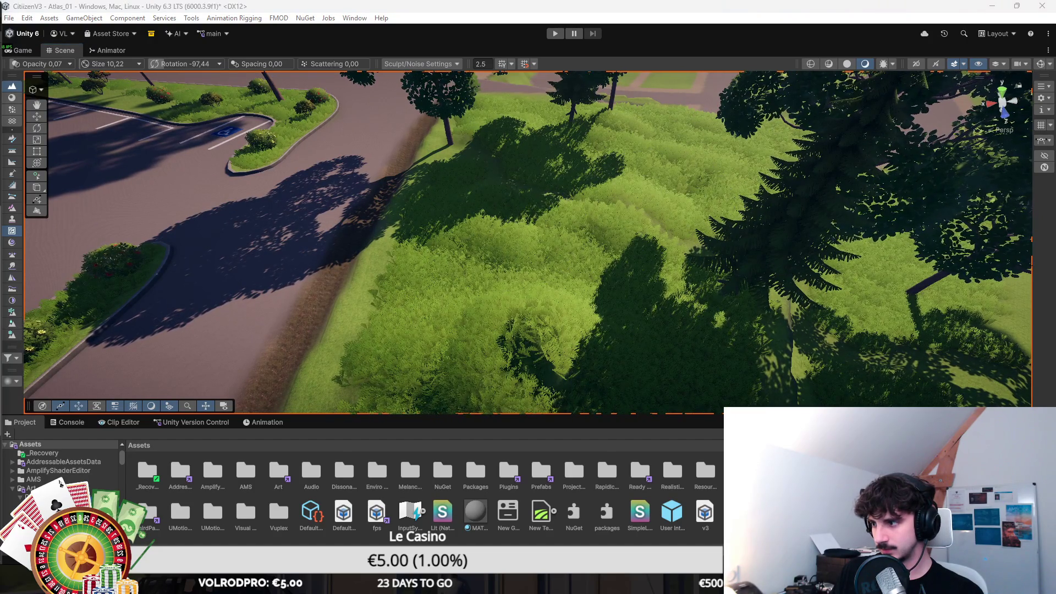
mouse_move(543, 256)
mouse_down()
mouse_move(452, 345)
mouse_move(549, 315)
mouse_move(497, 330)
mouse_move(456, 319)
mouse_move(588, 320)
mouse_move(825, 247)
mouse_move(870, 220)
mouse_move(880, 163)
mouse_move(781, 214)
mouse_up()
Switch the Terrain to Paint Details with a size 3.60, opacity 0.80 brush.
key(e)
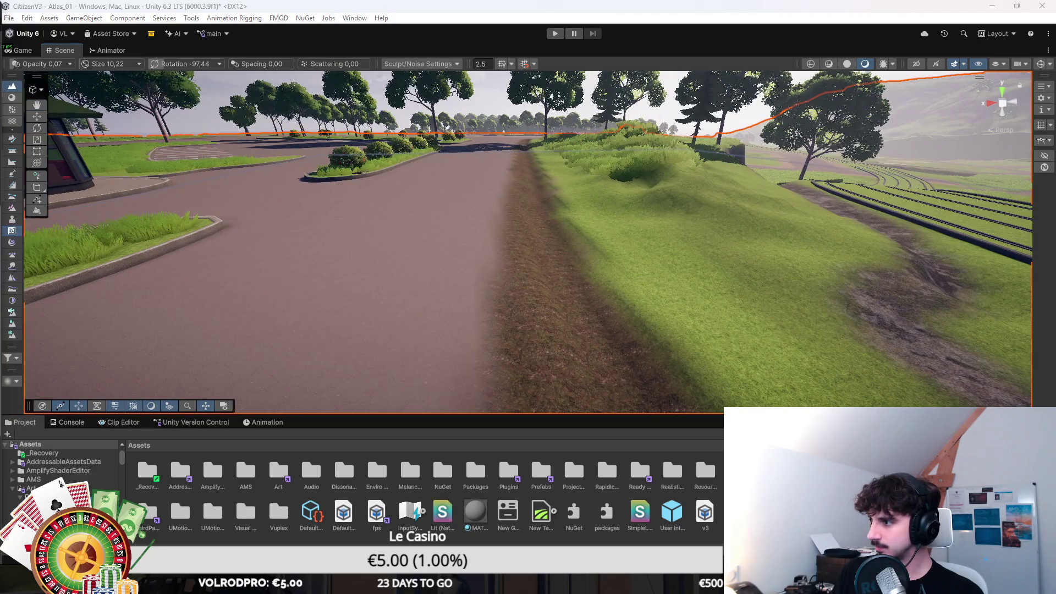
click(751, 228)
scroll(638, 237, down, 3)
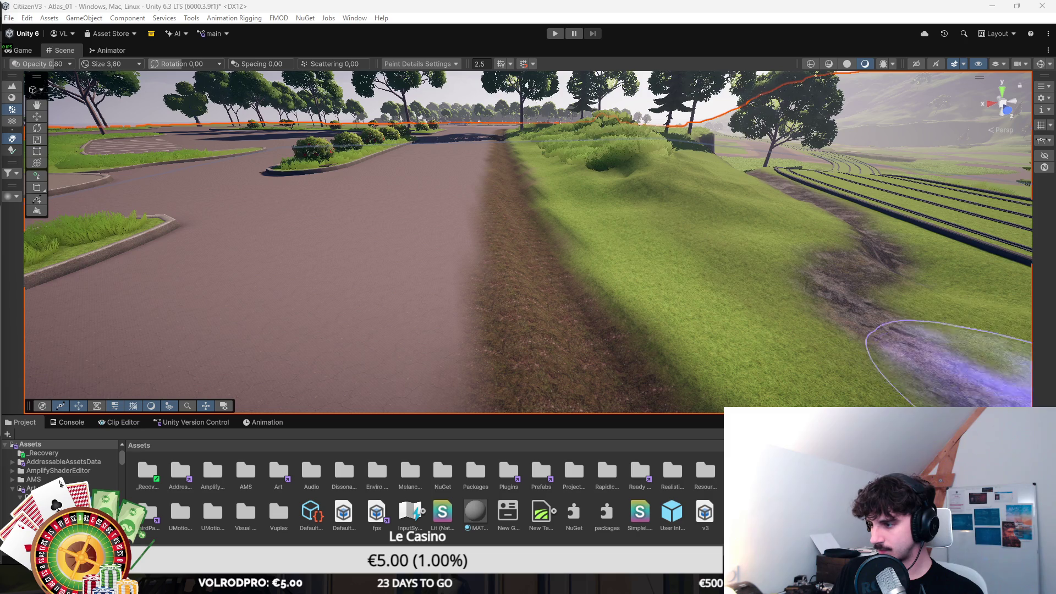
Brush dense tall grass clumps along the bank between the dirt ditch and the road.
mouse_move(651, 238)
mouse_down()
mouse_move(594, 210)
mouse_move(540, 298)
mouse_move(500, 160)
mouse_move(472, 213)
mouse_move(460, 111)
mouse_move(429, 242)
mouse_up()
mouse_move(455, 137)
mouse_down()
mouse_move(466, 112)
mouse_move(496, 114)
mouse_move(737, 170)
mouse_move(502, 204)
mouse_move(292, 190)
mouse_up()
mouse_move(764, 345)
mouse_down()
mouse_move(802, 319)
mouse_move(752, 210)
mouse_up()
mouse_move(904, 178)
mouse_down()
mouse_move(837, 212)
mouse_move(325, 190)
mouse_up()
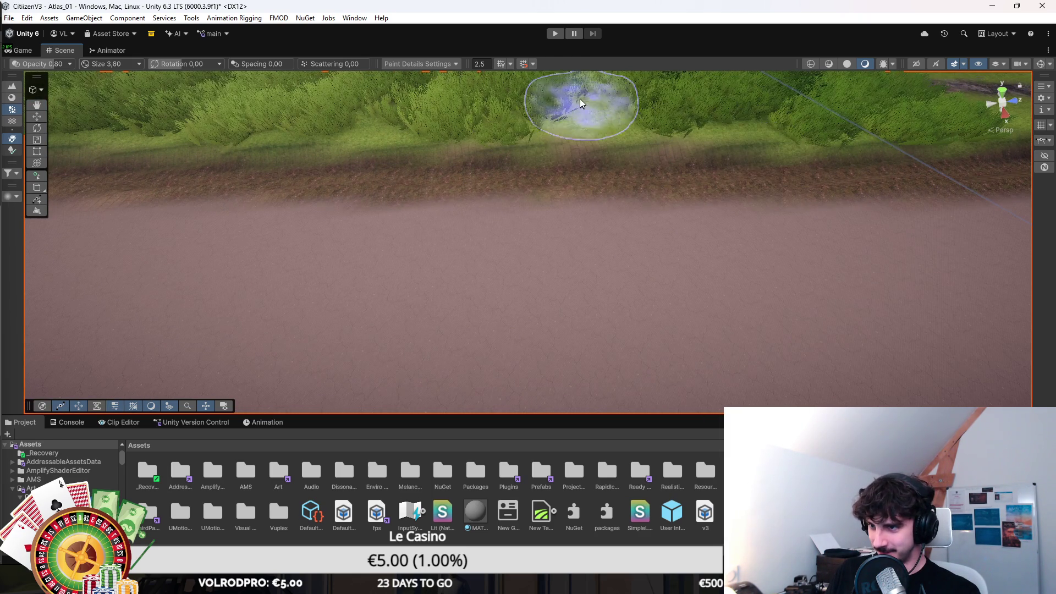
mouse_move(592, 160)
alt+mouse_down()
mouse_move(702, 205)
mouse_move(880, 199)
mouse_move(726, 189)
mouse_move(625, 149)
mouse_move(618, 118)
alt+mouse_up()
mouse_move(731, 193)
alt+mouse_down()
mouse_move(690, 173)
mouse_move(836, 175)
alt+mouse_up()
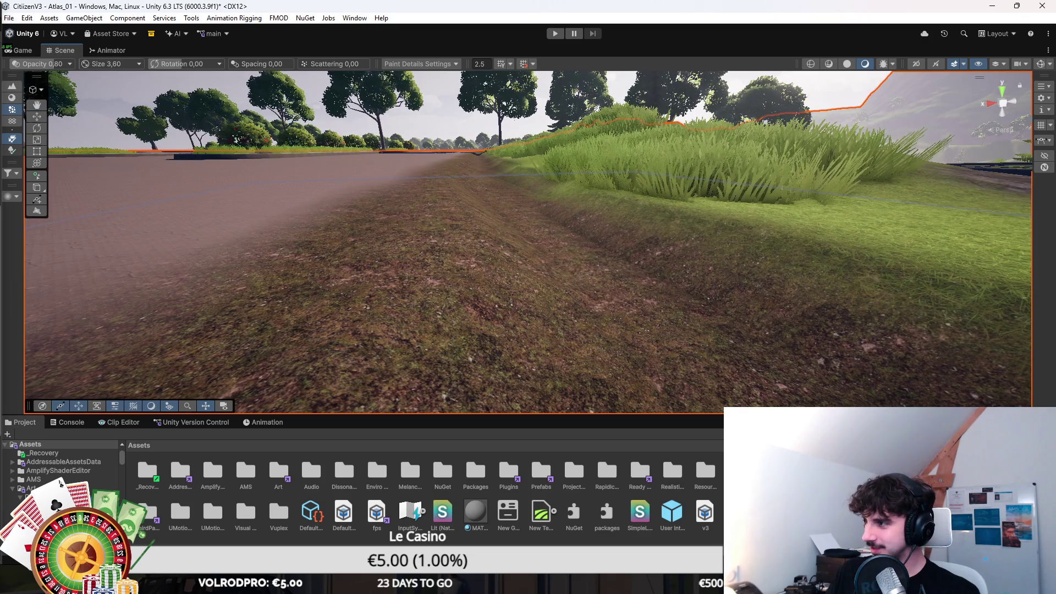
key(shift+t)
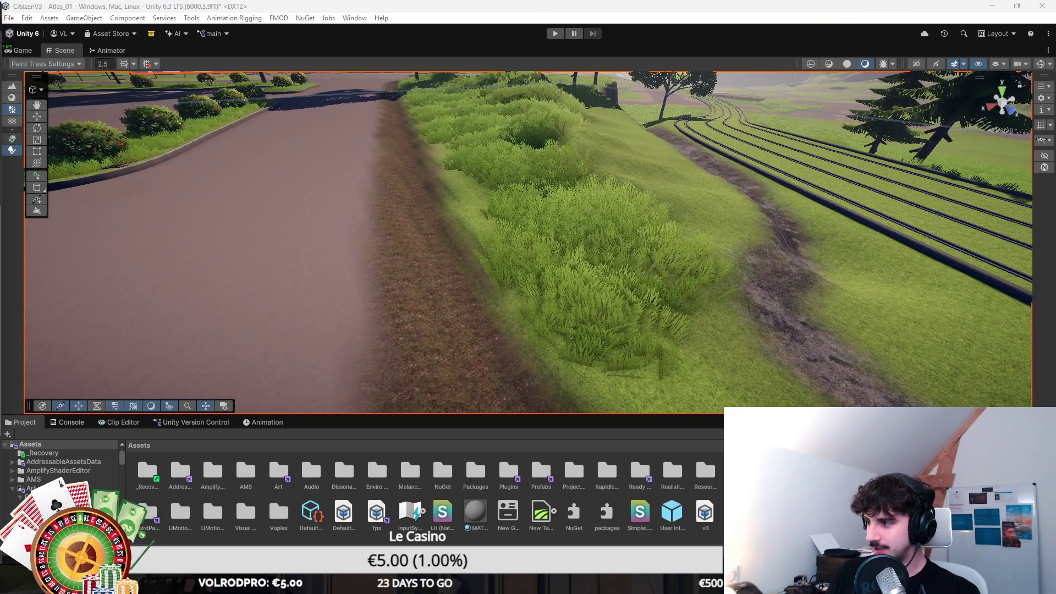
Plant a tree by the track, then remove the leafy tree by the road and a forest-strip pine.
mouse_move(637, 263)
alt+mouse_down()
mouse_move(608, 266)
mouse_move(700, 278)
alt+mouse_up()
click(732, 318)
mouse_move(732, 318)
alt+mouse_down()
mouse_move(658, 295)
mouse_move(620, 236)
alt+mouse_up()
scroll(620, 236, down, 3)
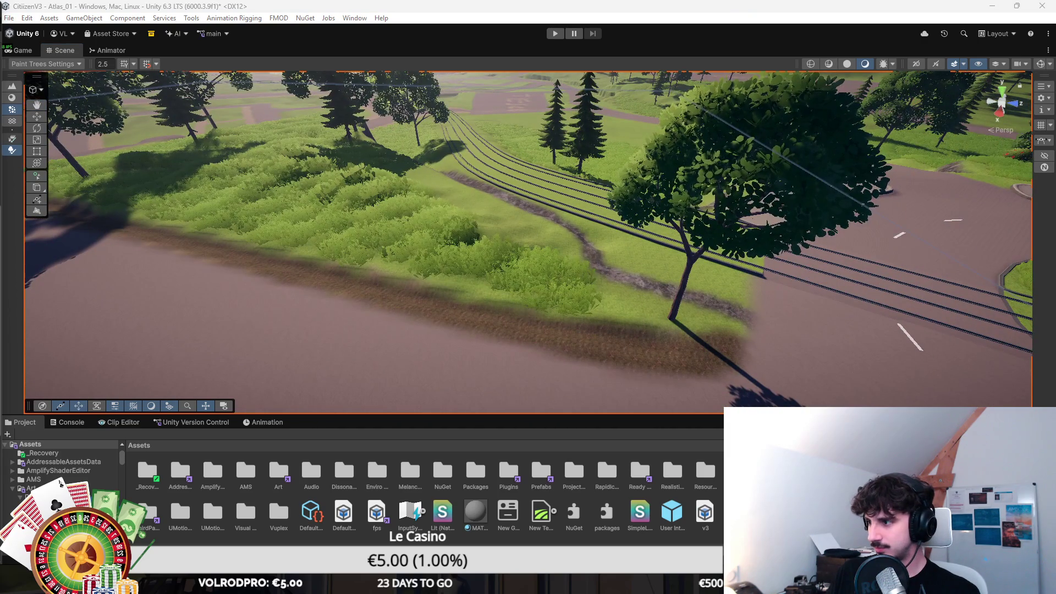
shift+click(670, 321)
drag(528, 242, 412, 279)
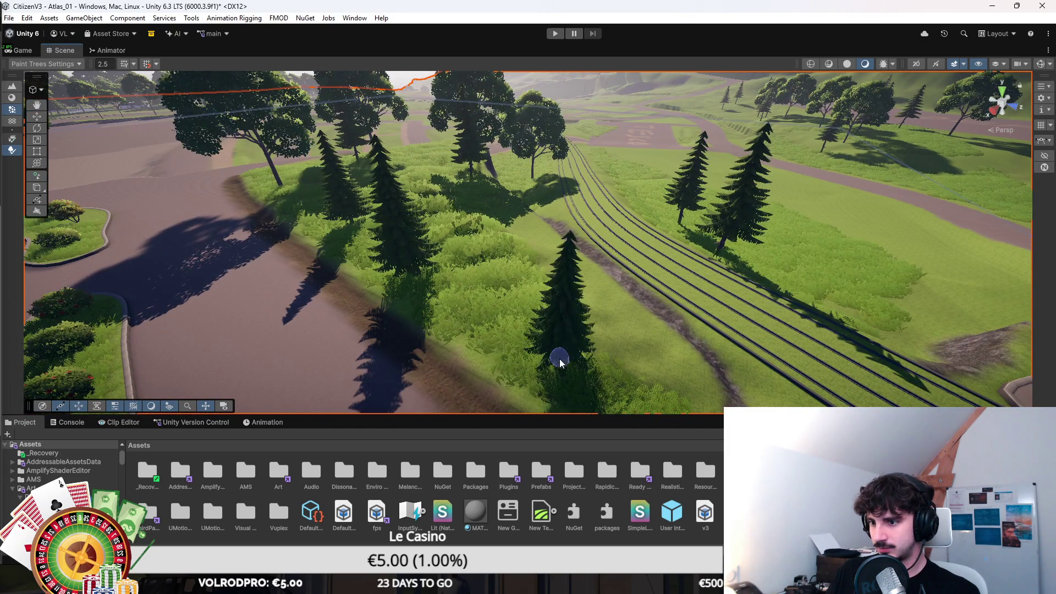
drag(500, 258, 522, 341)
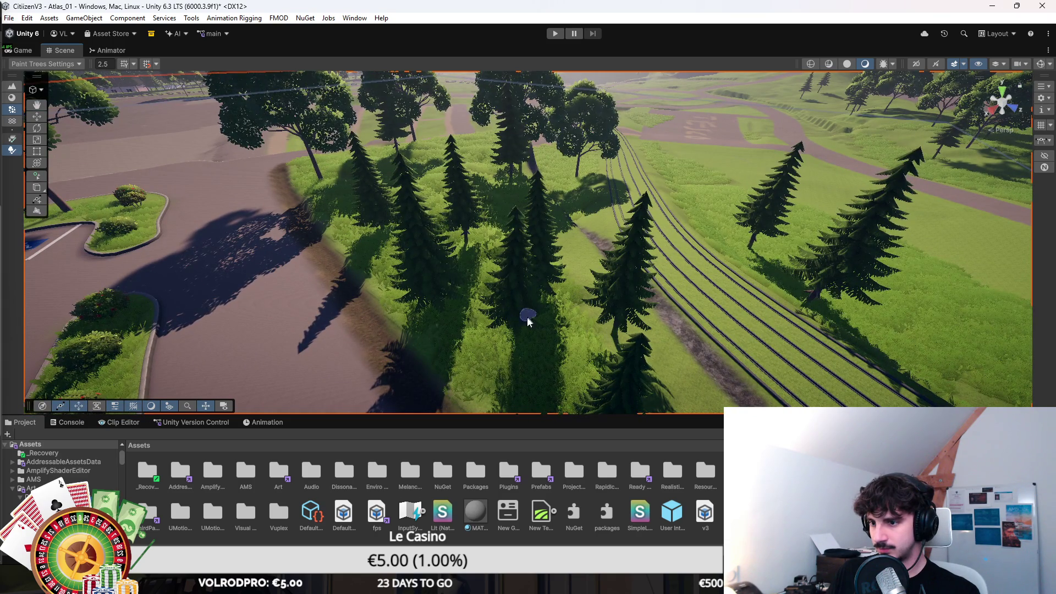
shift+click(523, 317)
Plant a tall pine in the forest strip and a small tree in the grass with the 2.5 brush.
mouse_move(610, 344)
mouse_down()
mouse_move(632, 324)
mouse_move(641, 287)
mouse_move(500, 274)
mouse_move(587, 309)
mouse_move(618, 245)
mouse_move(652, 319)
mouse_move(556, 224)
mouse_up()
mouse_move(635, 249)
mouse_down()
mouse_move(632, 267)
mouse_move(699, 313)
mouse_move(608, 306)
mouse_move(624, 301)
mouse_move(610, 297)
mouse_up()
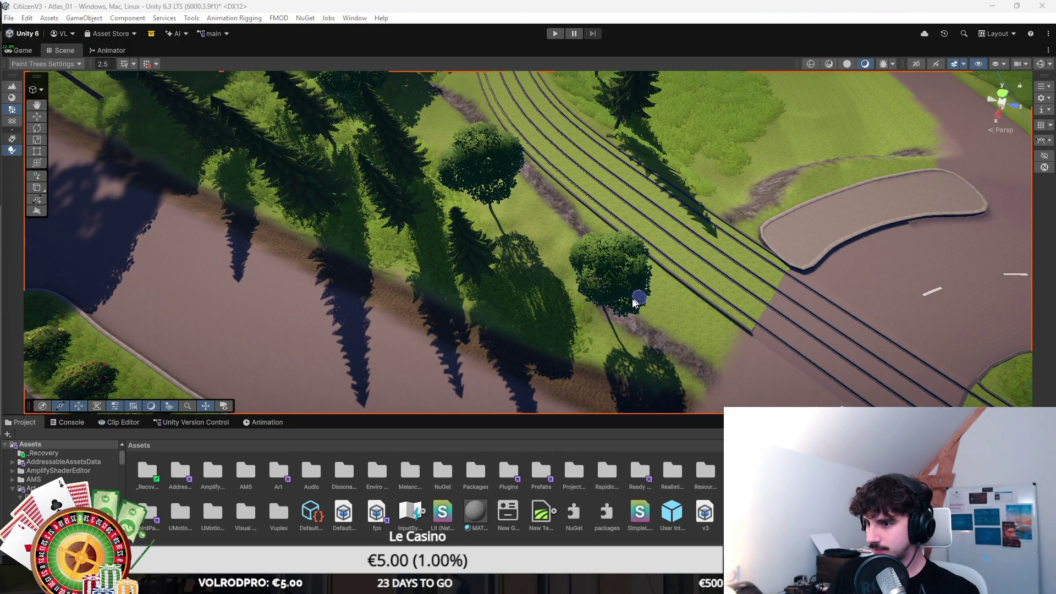
drag(575, 319, 484, 159)
mouse_move(469, 303)
mouse_down()
mouse_move(558, 264)
mouse_move(638, 259)
mouse_move(440, 226)
mouse_up()
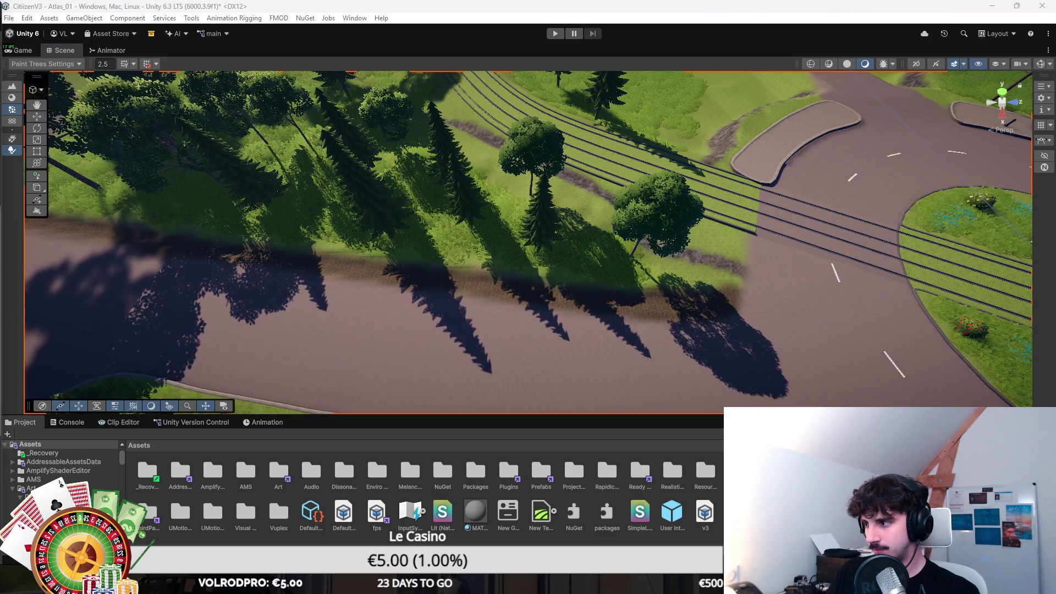
mouse_move(439, 165)
mouse_down()
mouse_move(435, 115)
mouse_move(544, 301)
mouse_up()
scroll(544, 301, down, 10)
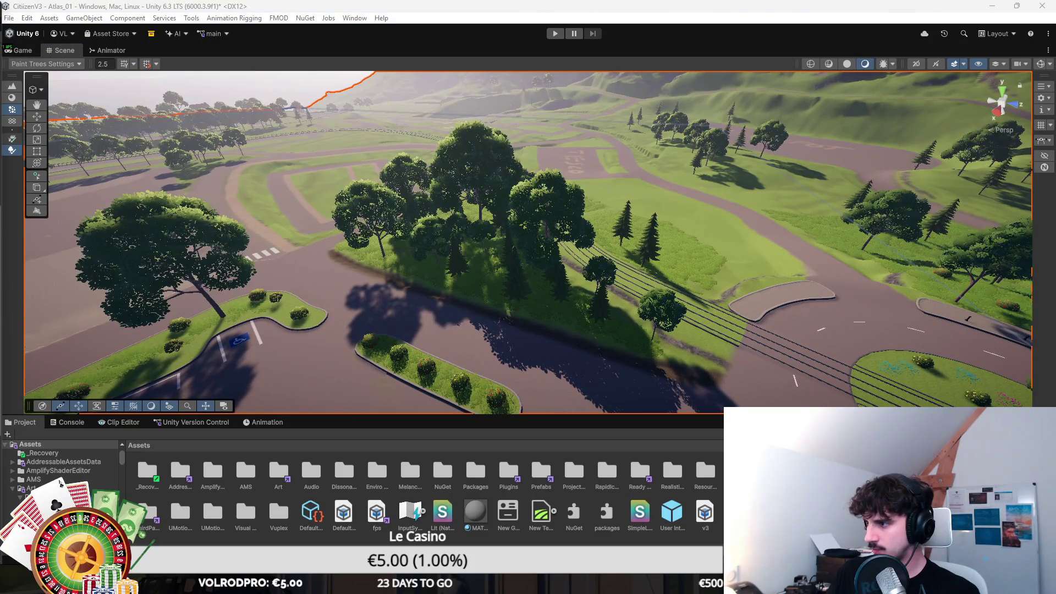
scroll(527, 278, up, 5)
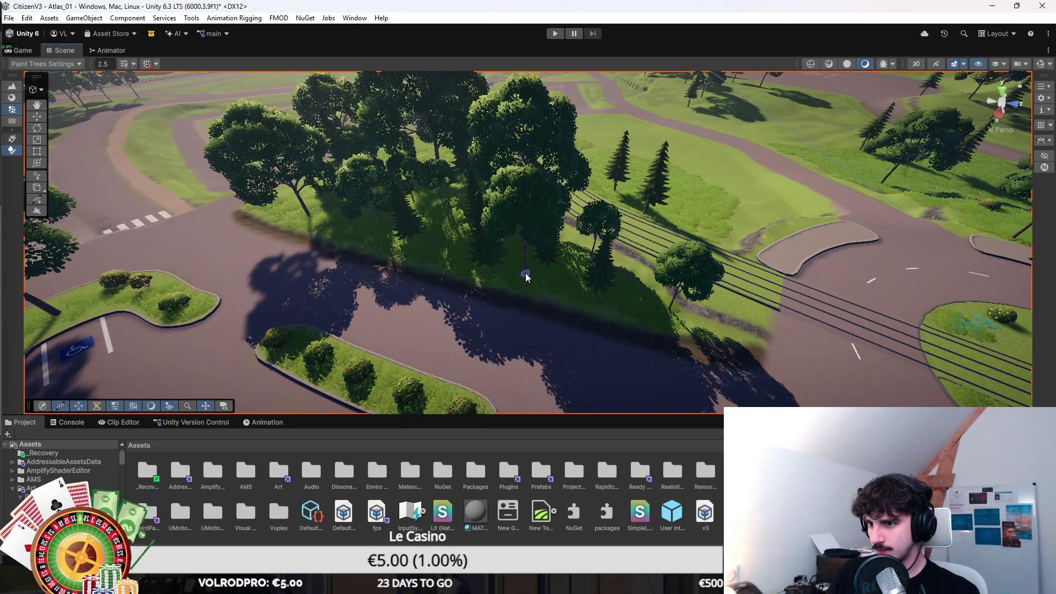
drag(618, 303, 599, 128)
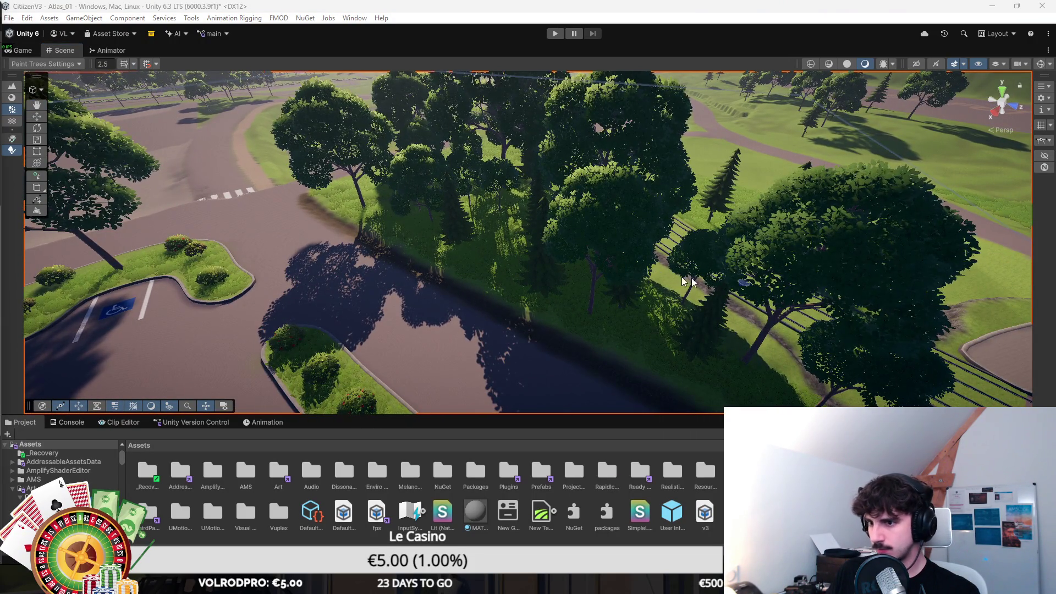
scroll(543, 259, up, 5)
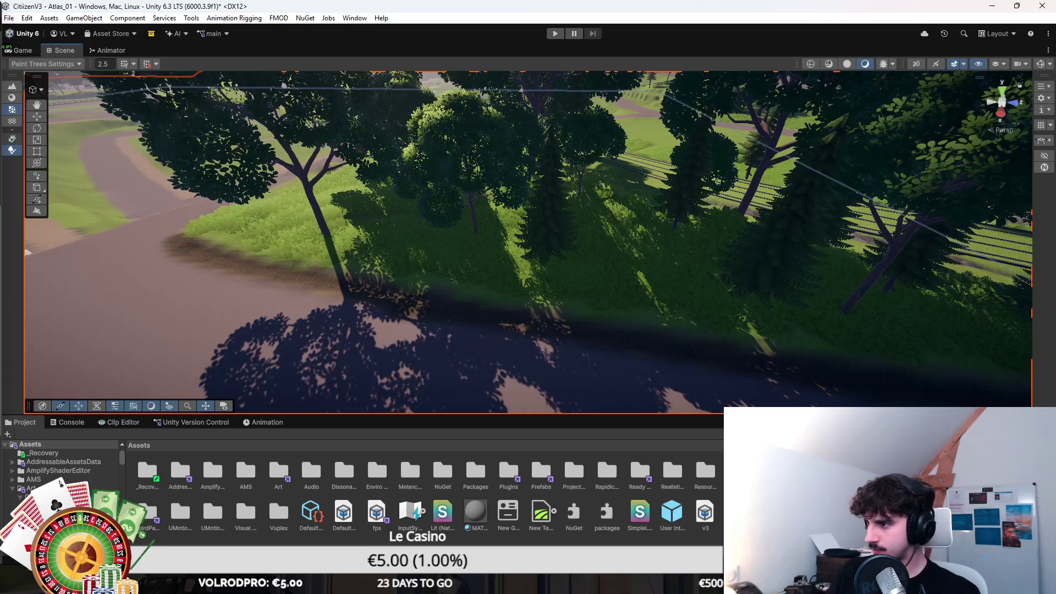
click(615, 244)
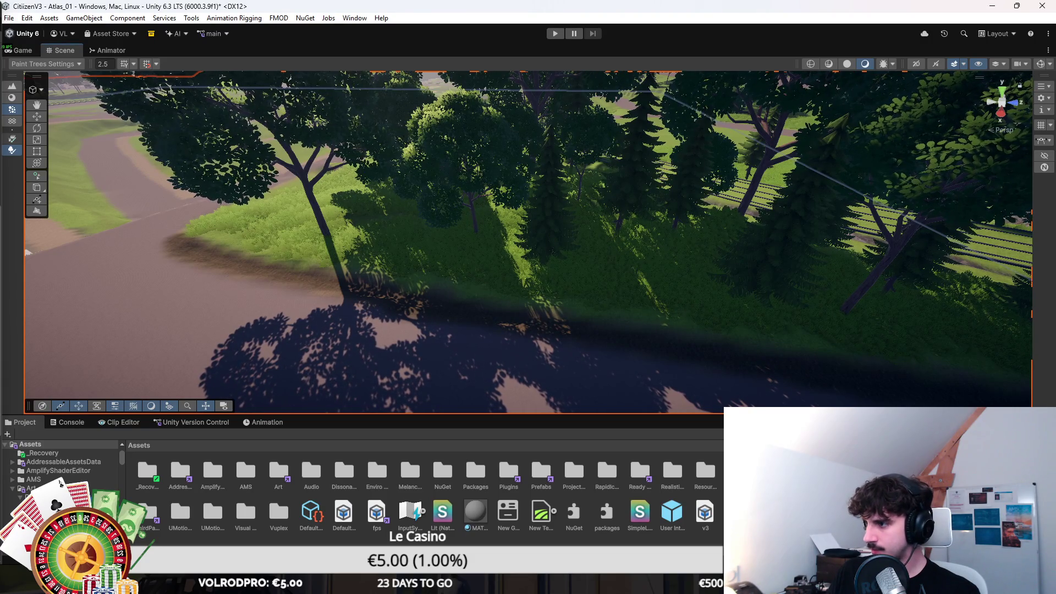
scroll(582, 264, up, 3)
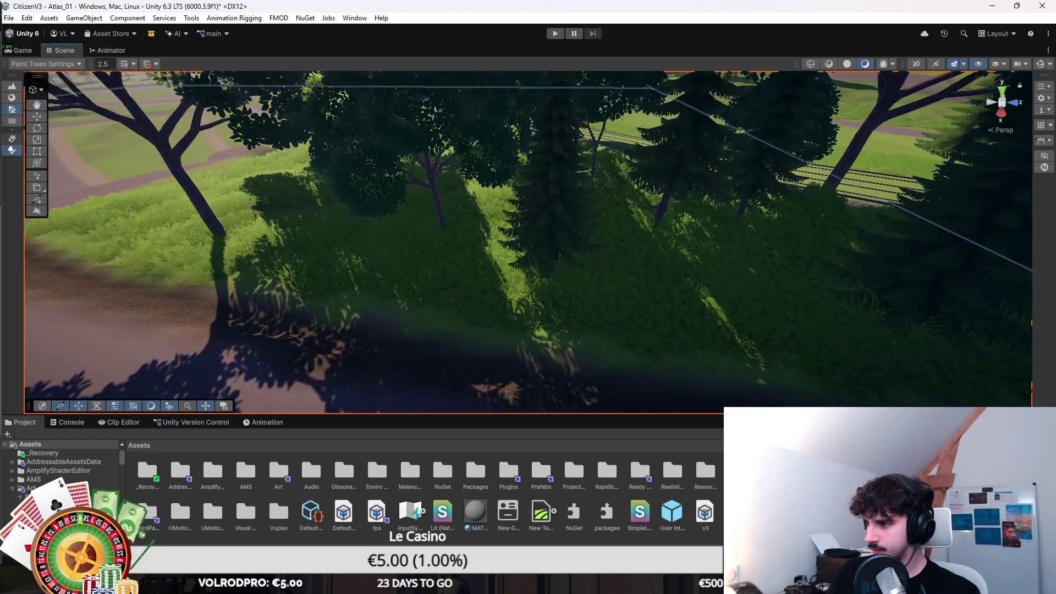
click(372, 285)
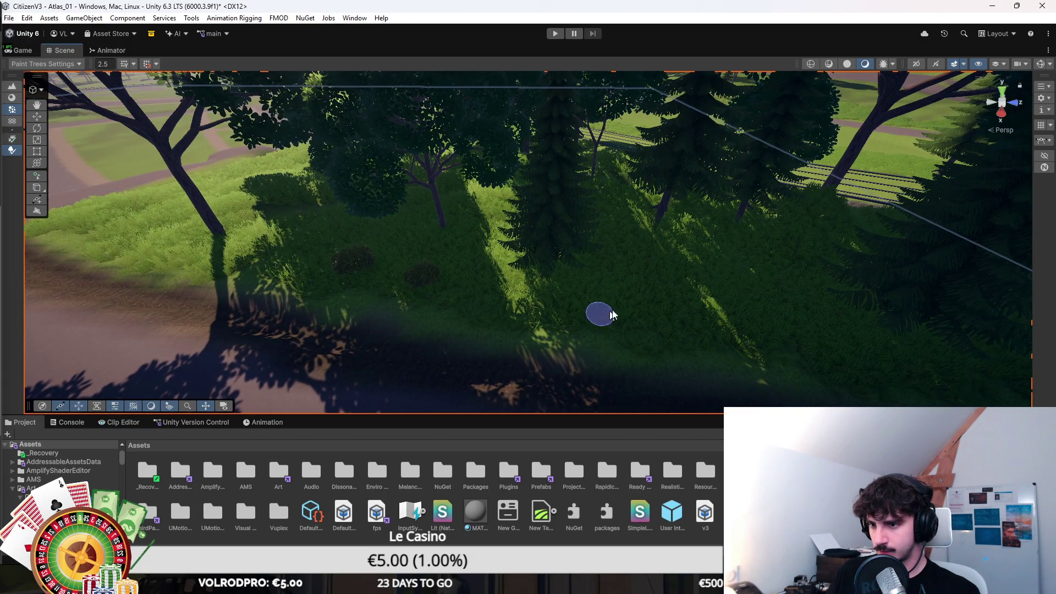
scroll(490, 259, up, 5)
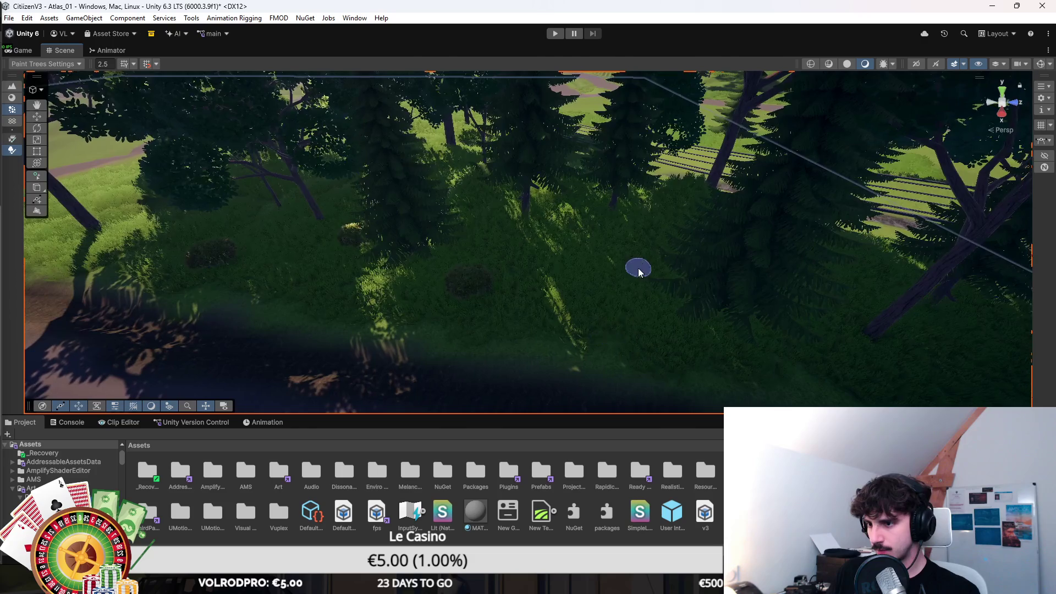
scroll(583, 288, up, 5)
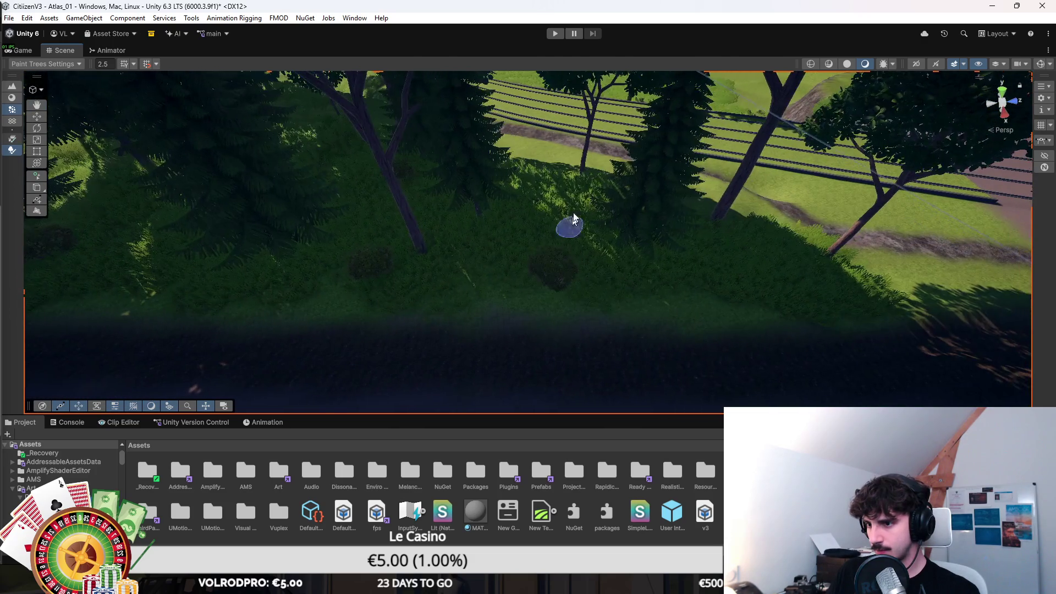
scroll(536, 223, up, 5)
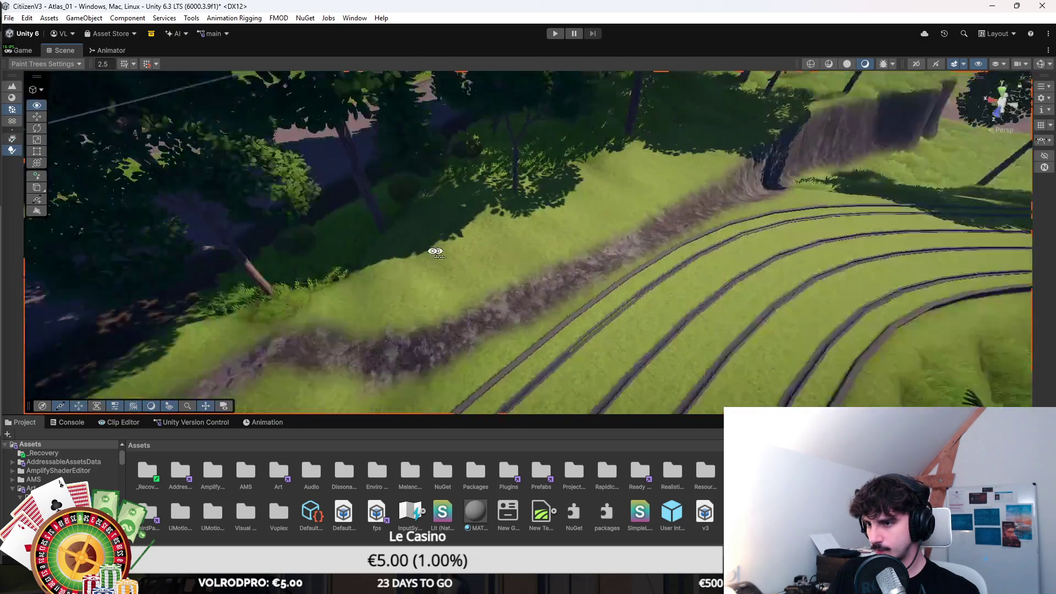
scroll(668, 186, up, 5)
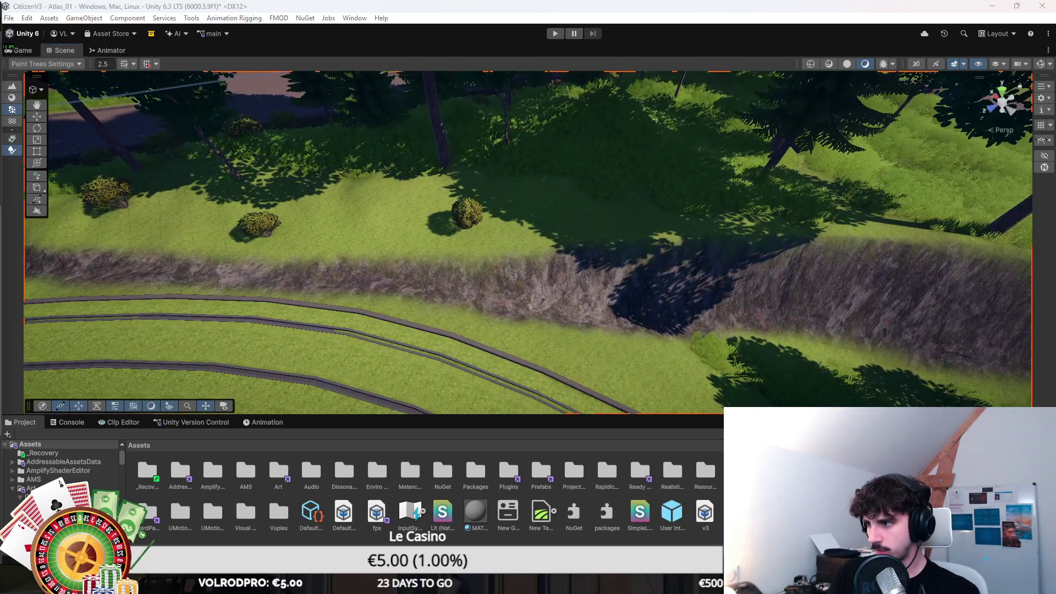
mouse_move(373, 204)
mouse_down()
mouse_move(578, 180)
mouse_move(791, 233)
mouse_up()
scroll(770, 230, up, 5)
mouse_move(661, 322)
mouse_down()
mouse_move(612, 266)
mouse_move(549, 228)
mouse_move(394, 323)
mouse_move(382, 294)
mouse_up()
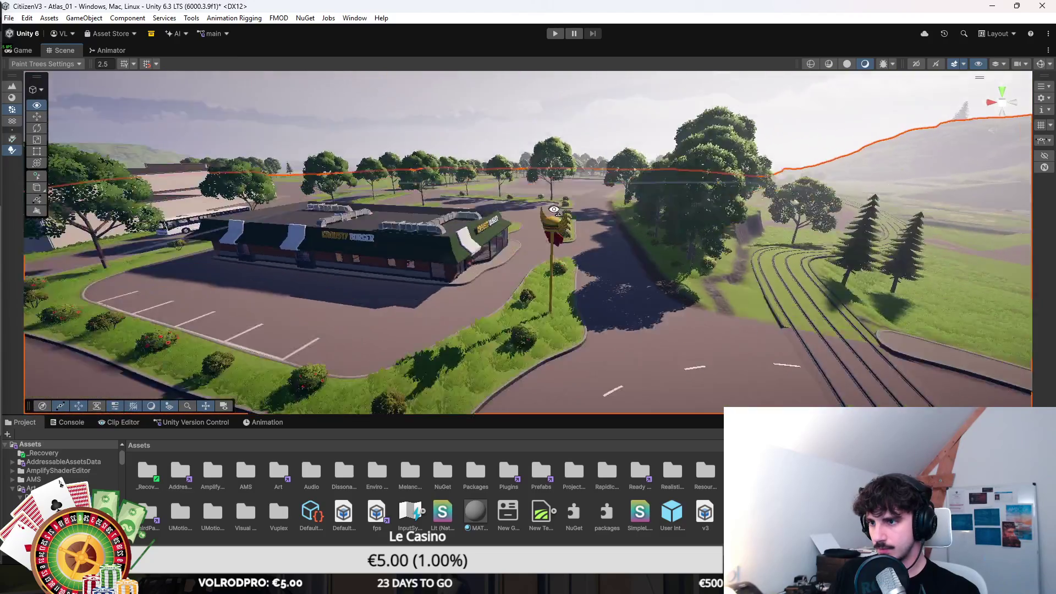
drag(554, 209, 723, 284)
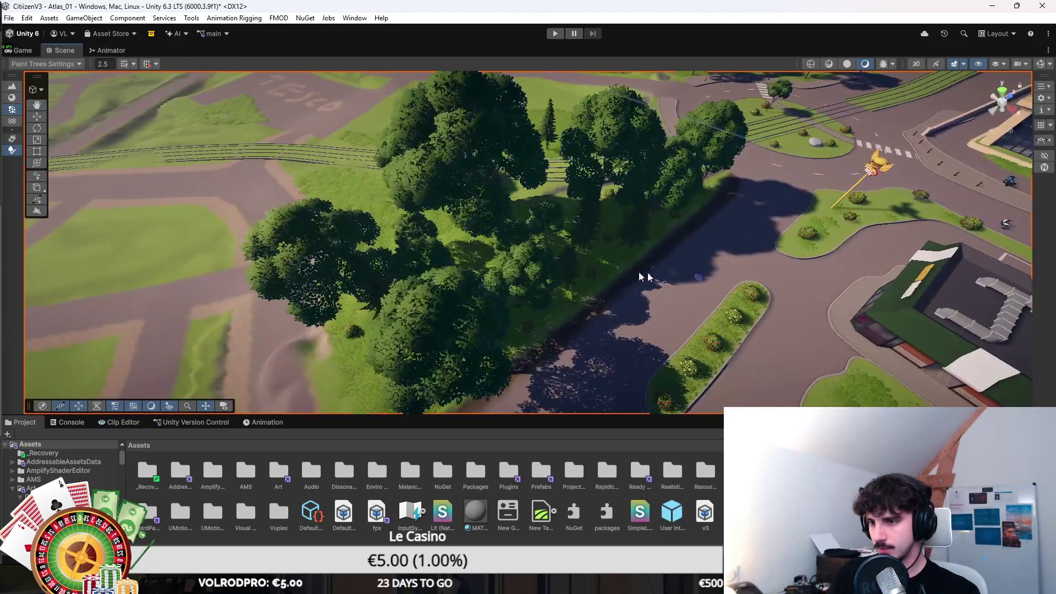
scroll(723, 284, up, 5)
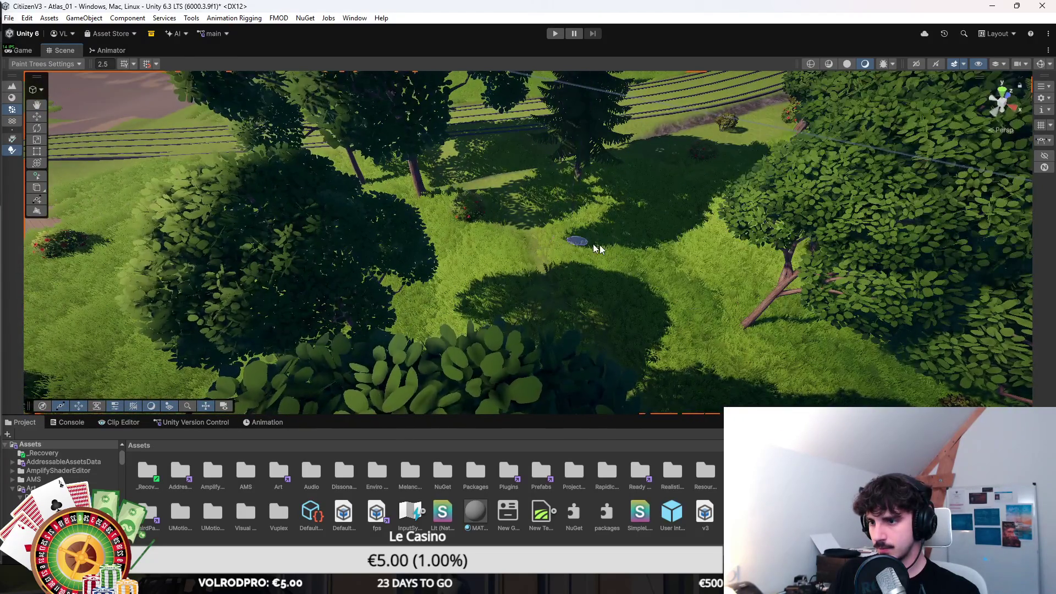
mouse_move(599, 249)
mouse_down()
mouse_move(430, 278)
mouse_move(772, 196)
mouse_move(666, 294)
mouse_move(605, 302)
mouse_up()
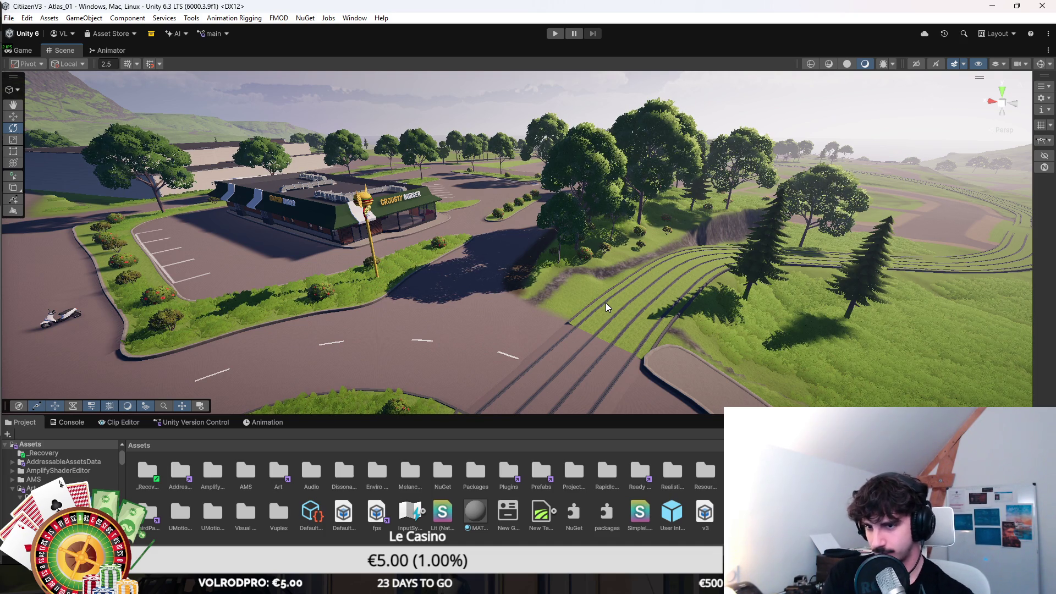
Use Paint Texture on the Terrain to brush the dirt patch by the road back to grass at low opacity.
mouse_move(671, 264)
mouse_down()
mouse_move(755, 339)
mouse_move(719, 302)
mouse_move(728, 278)
mouse_move(633, 242)
mouse_up()
click(36, 249)
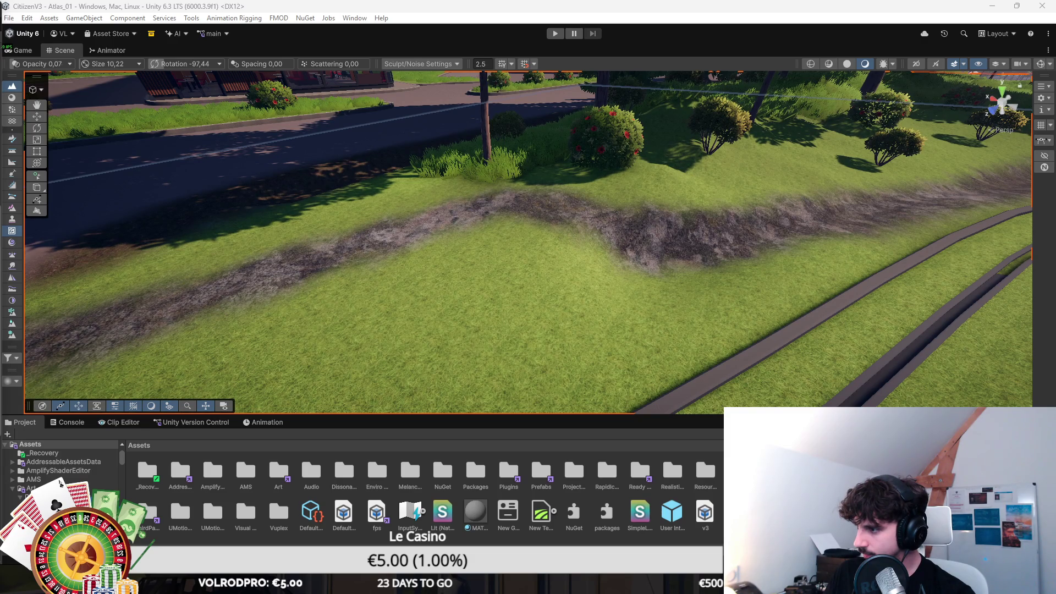
click(11, 138)
mouse_move(633, 242)
mouse_down()
mouse_move(539, 287)
mouse_move(360, 203)
mouse_move(684, 200)
mouse_move(632, 255)
mouse_move(1025, 307)
mouse_up()
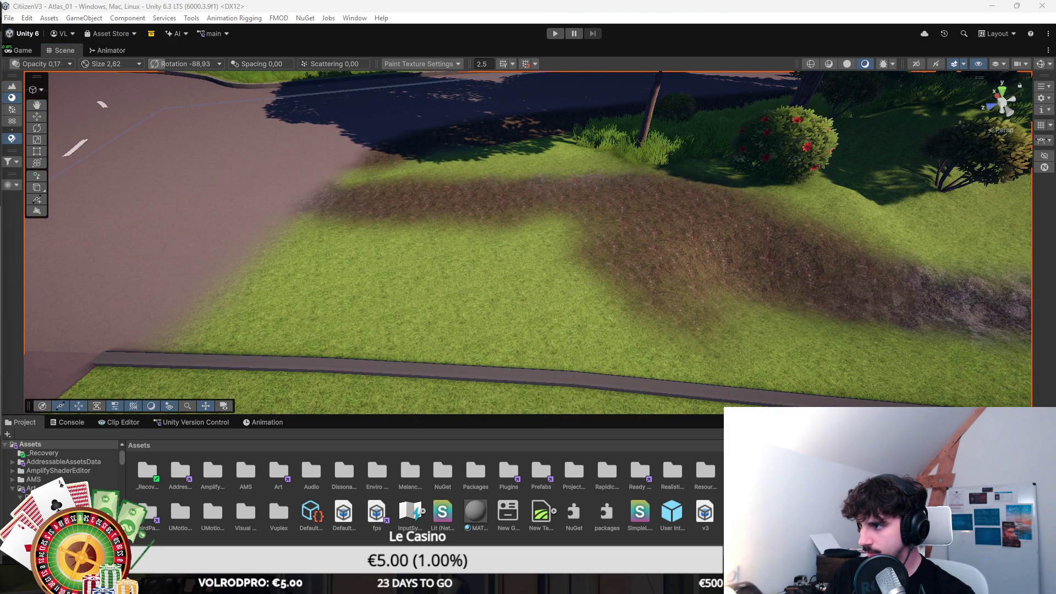
mouse_move(707, 248)
mouse_down()
mouse_move(679, 288)
mouse_move(500, 200)
mouse_move(576, 312)
mouse_move(667, 182)
mouse_move(750, 306)
mouse_move(968, 300)
mouse_up()
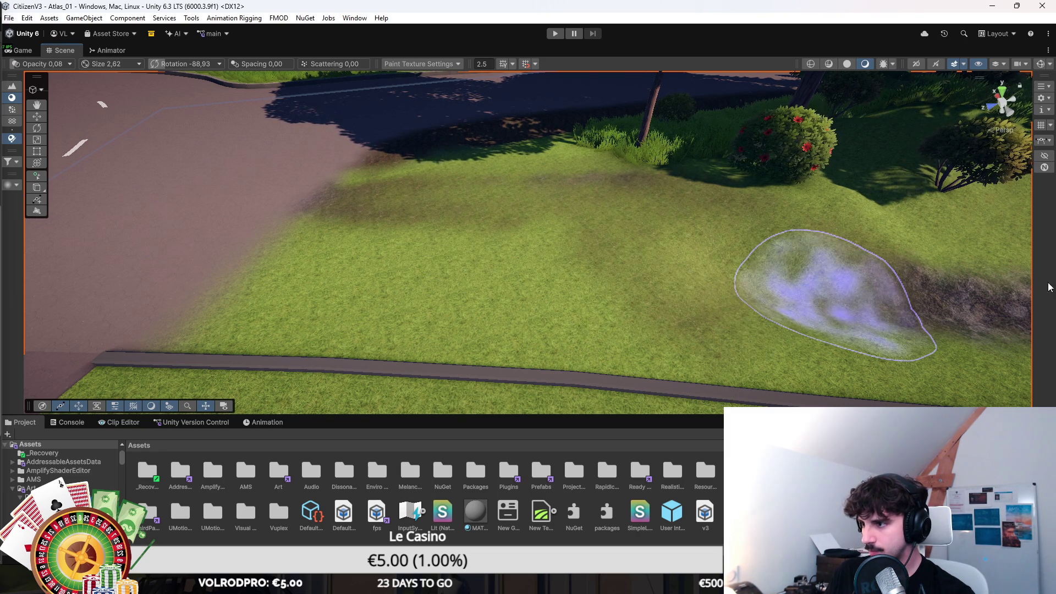
Raise brush strength to 0.28, paint the upper field and dirt strip grass, then exit terrain painting.
drag(22, 64, 34, 64)
mouse_move(495, 195)
mouse_down()
mouse_move(384, 198)
mouse_move(572, 242)
mouse_move(684, 302)
mouse_move(687, 248)
mouse_up()
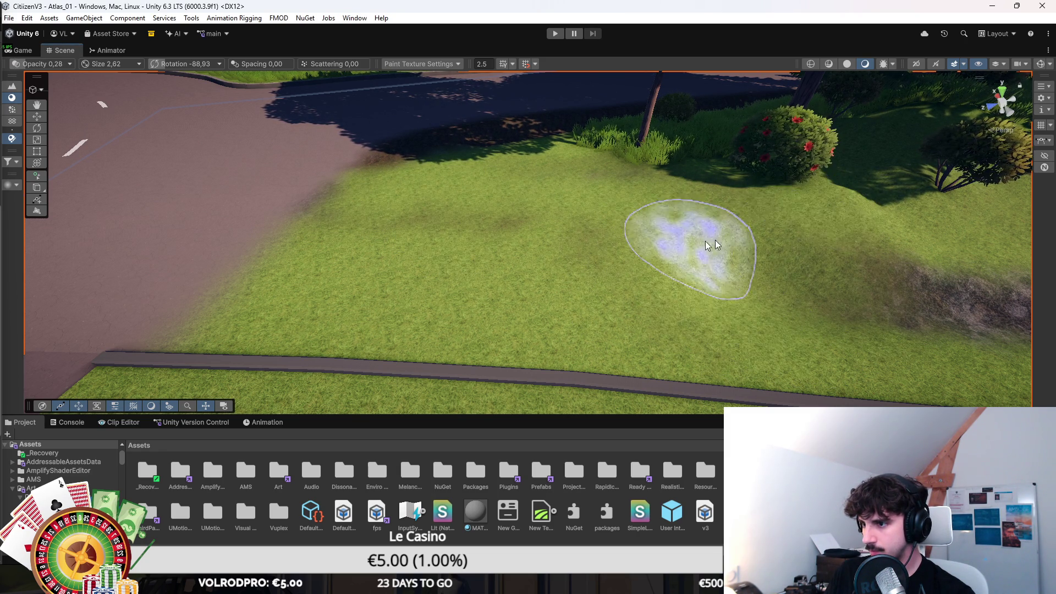
scroll(814, 302, down, 5)
mouse_move(561, 287)
mouse_down()
mouse_move(602, 278)
mouse_move(599, 328)
mouse_move(636, 349)
mouse_up()
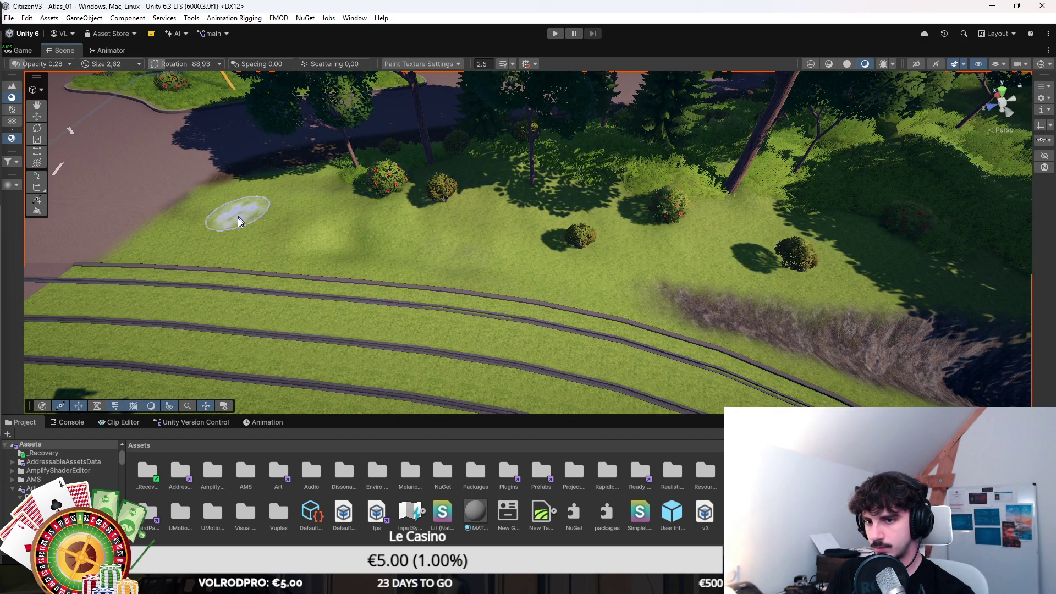
scroll(330, 242, up, 5)
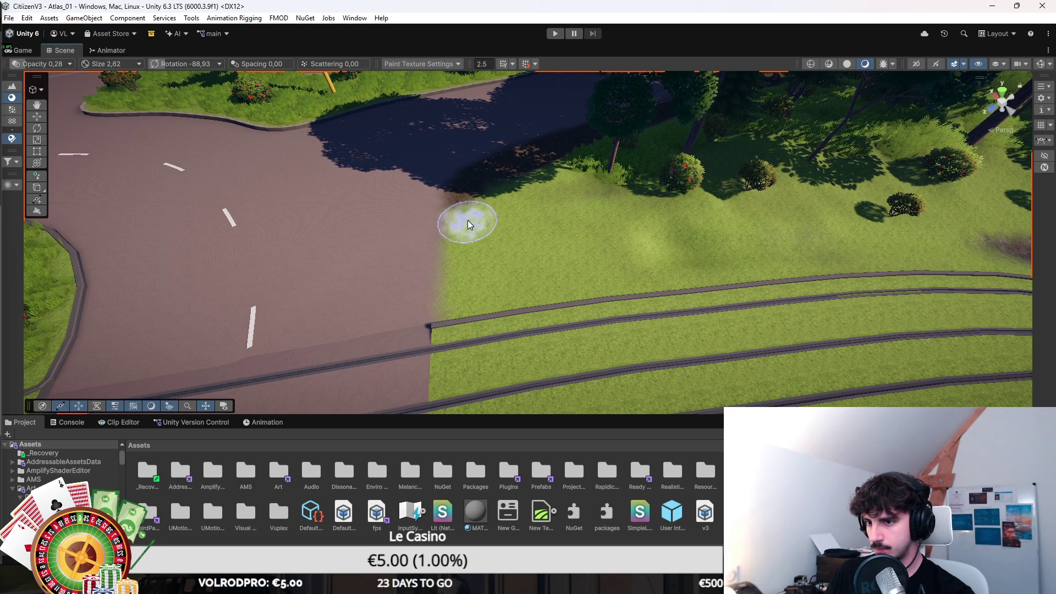
scroll(633, 255, down, 5)
mouse_move(632, 255)
mouse_down()
mouse_move(676, 297)
mouse_move(679, 267)
mouse_move(676, 352)
mouse_move(750, 298)
mouse_up()
scroll(679, 267, down, 5)
key(e)
key(shift+space)
Enter Play mode, launch the server from Accueil > Mes serveurs, and play the existing character.
click(555, 33)
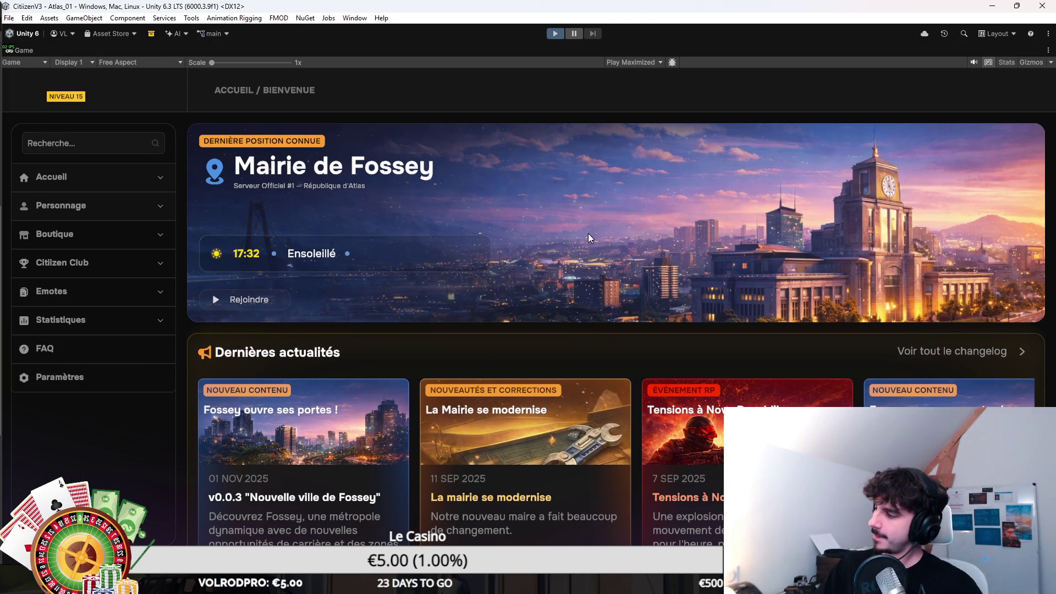
click(91, 185)
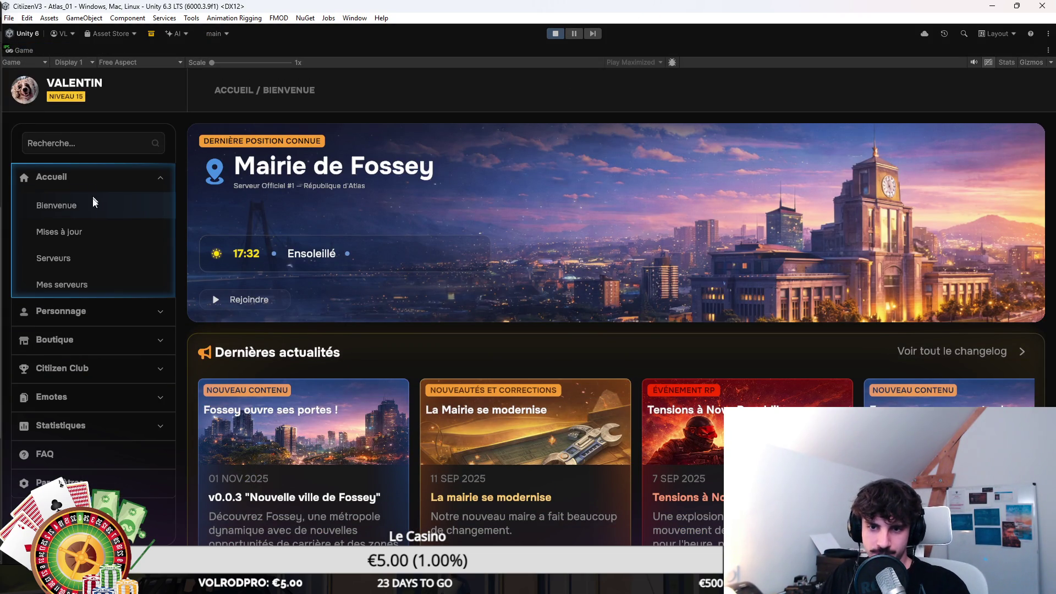
click(74, 286)
click(967, 243)
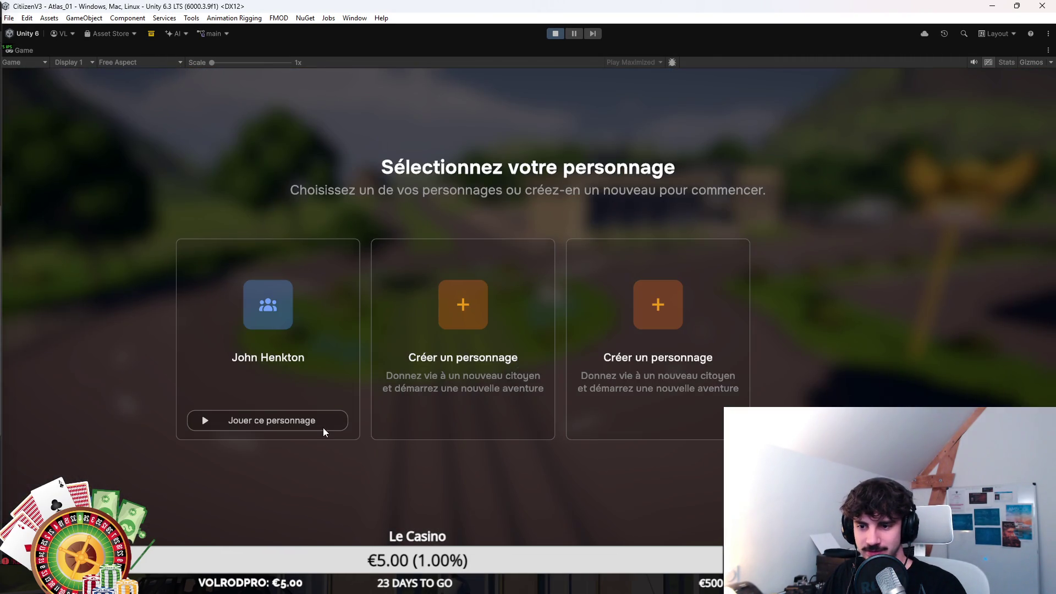
click(323, 428)
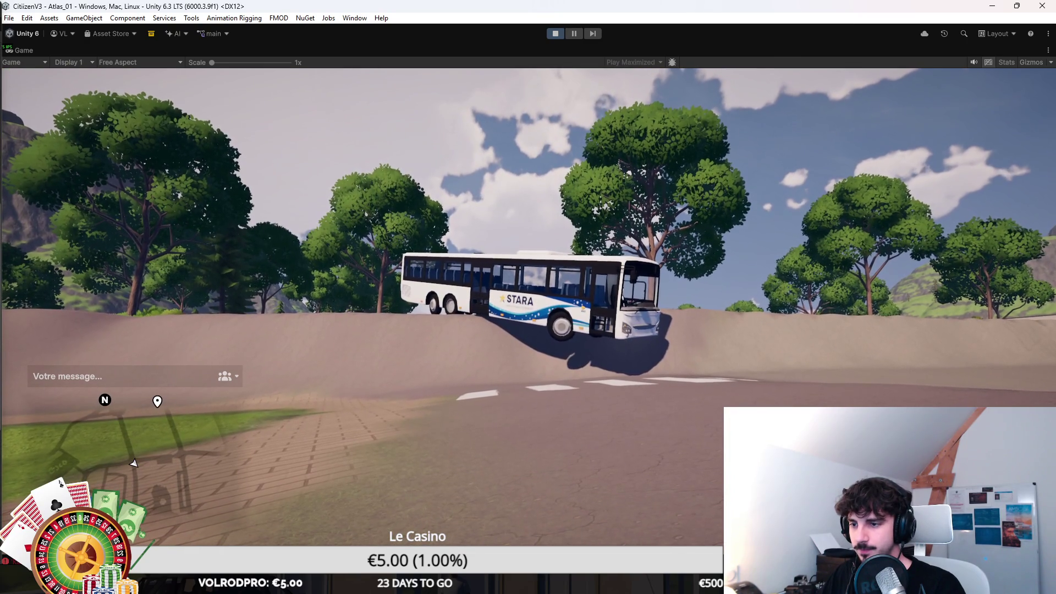
Change the camera view, leave the bus, and run across the grass and road toward Crousty Burger.
key(v)
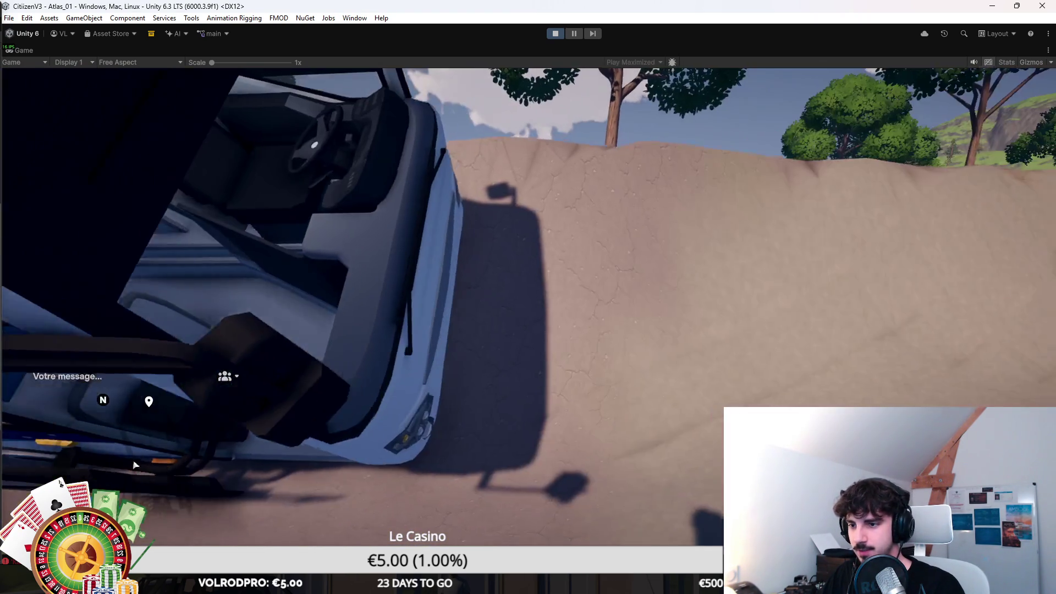
key(f)
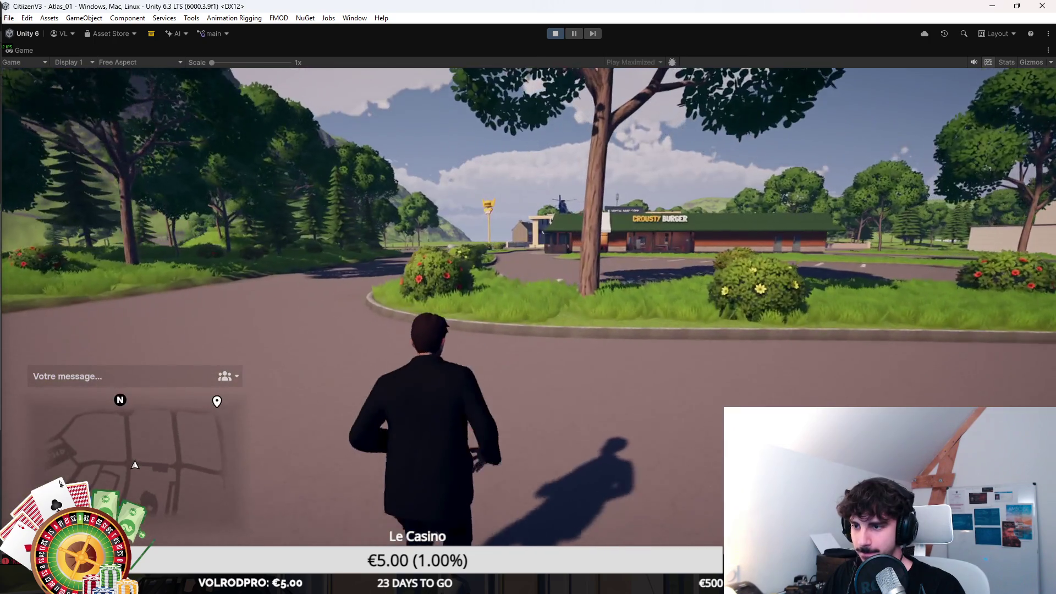
key(w)
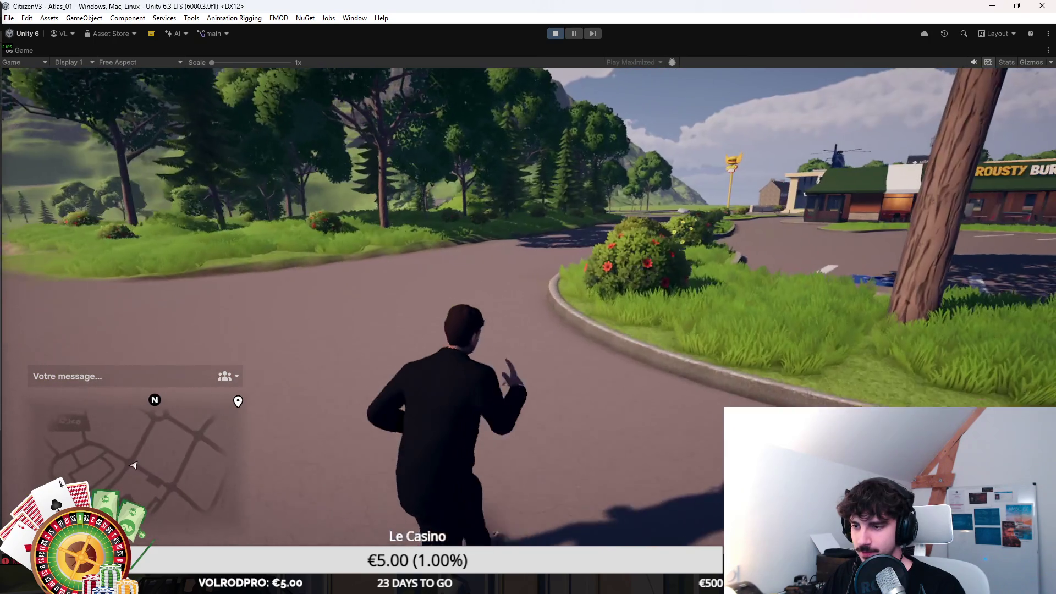
key(w)
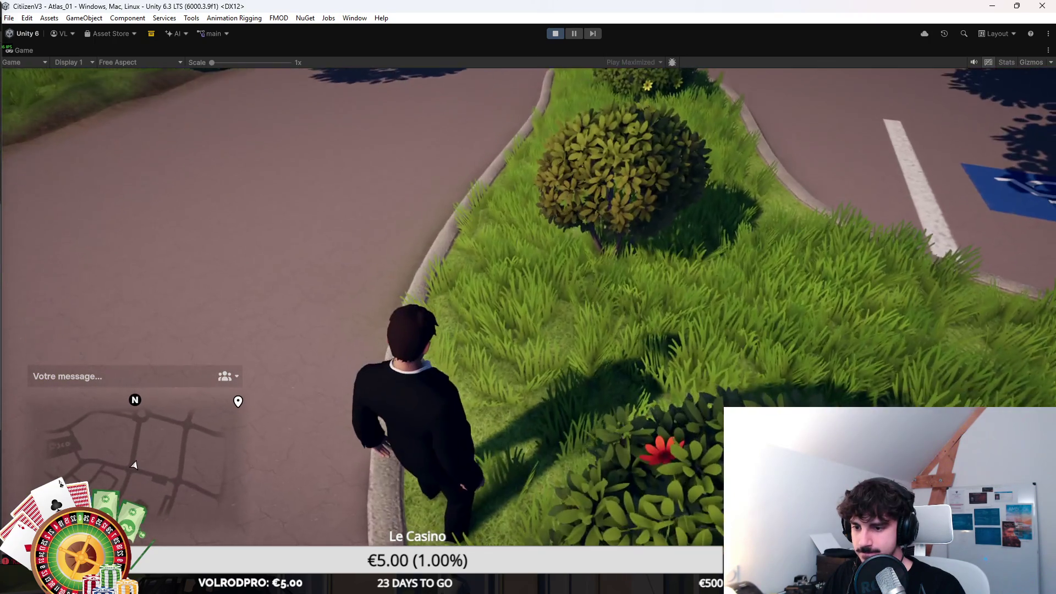
key(w)
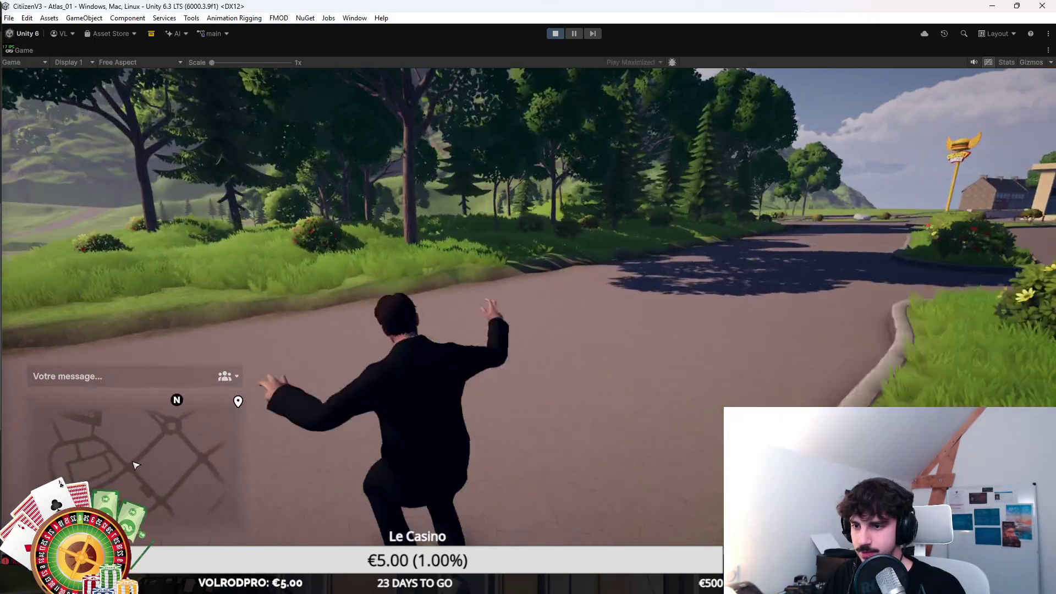
key(w)
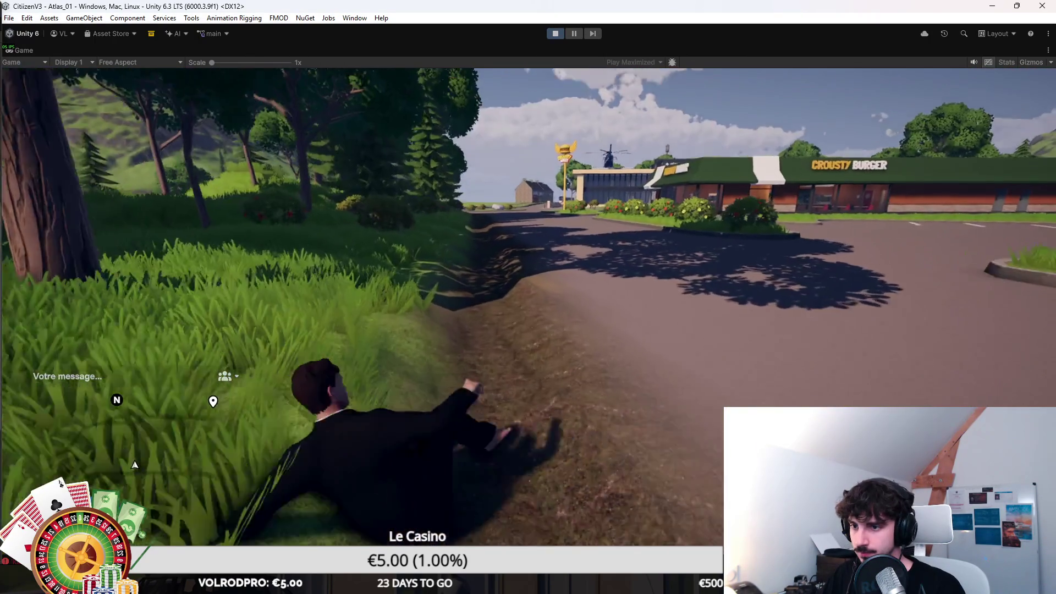
Run uphill through the forest strip and tall grass, along the rails, into the roundabout flower bed.
key(w)
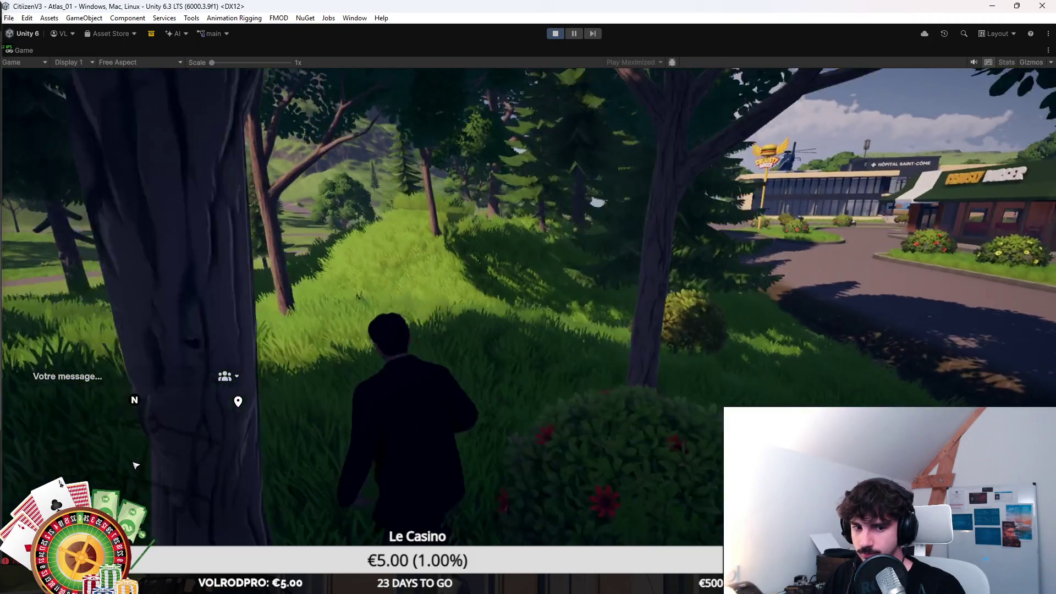
key(w)
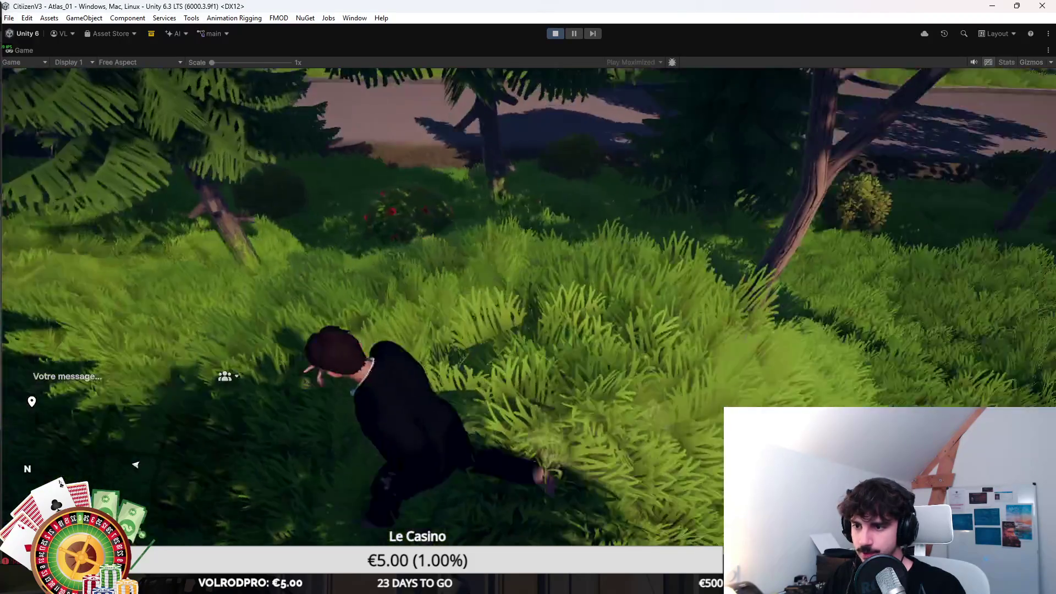
key(w)
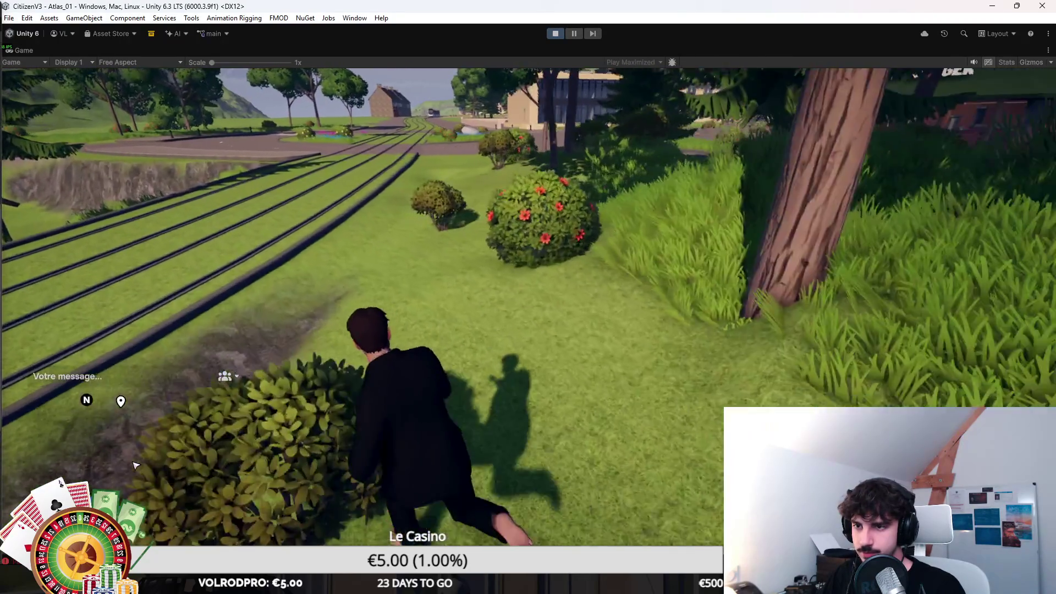
key(w)
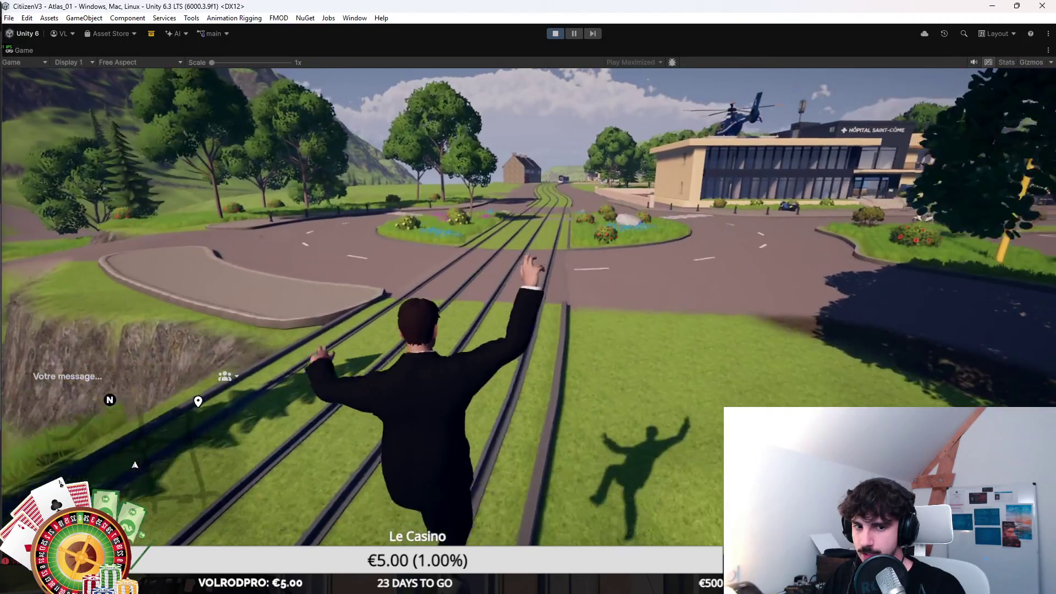
key(w)
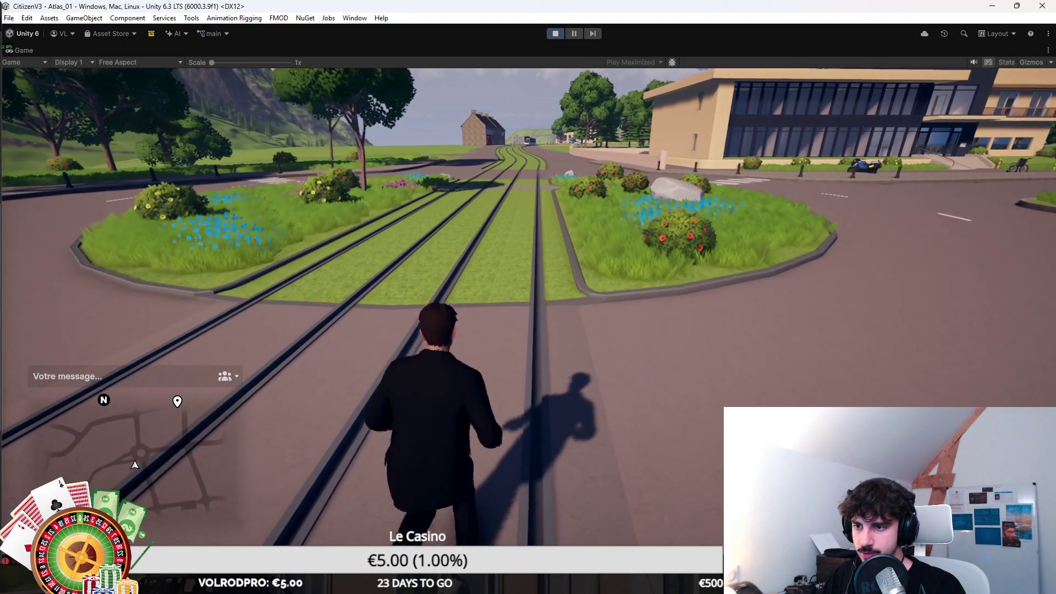
key(w)
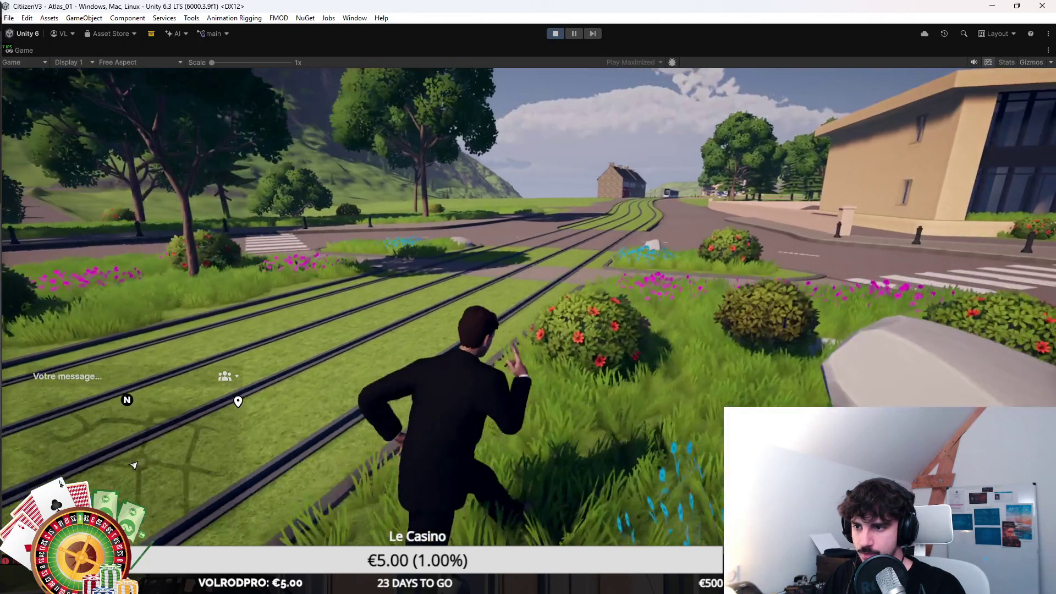
key(w)
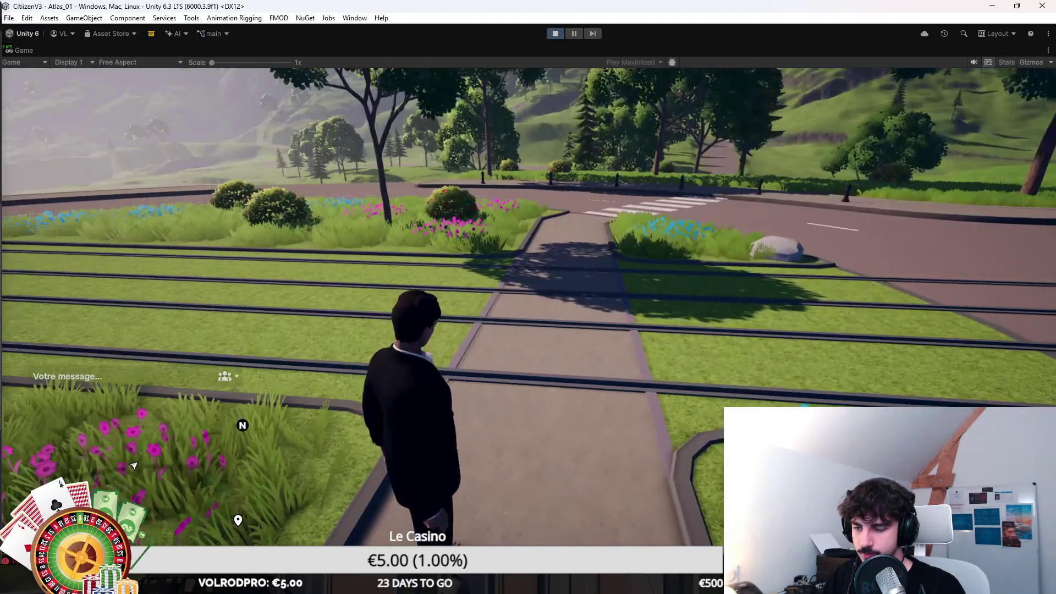
key(w)
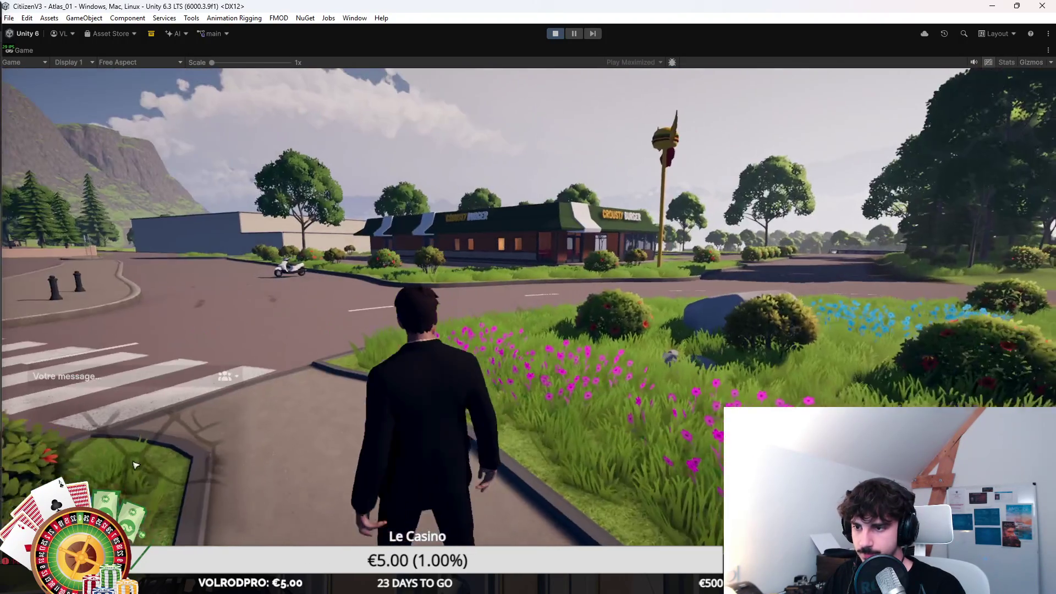